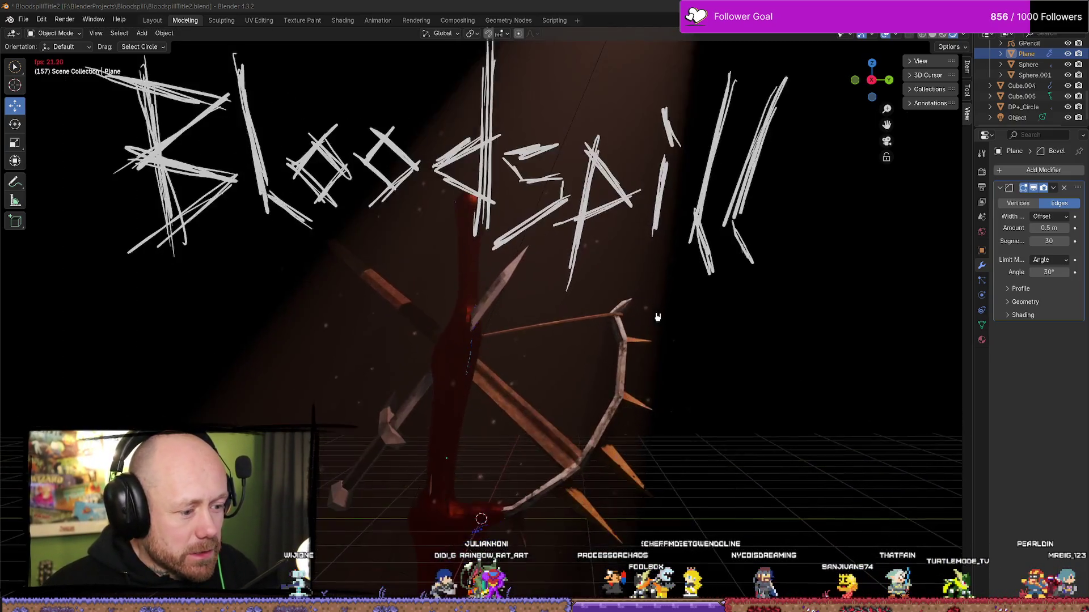
Stop playback at frame 203, orbit out of camera view and widen the properties panel.
key("space")
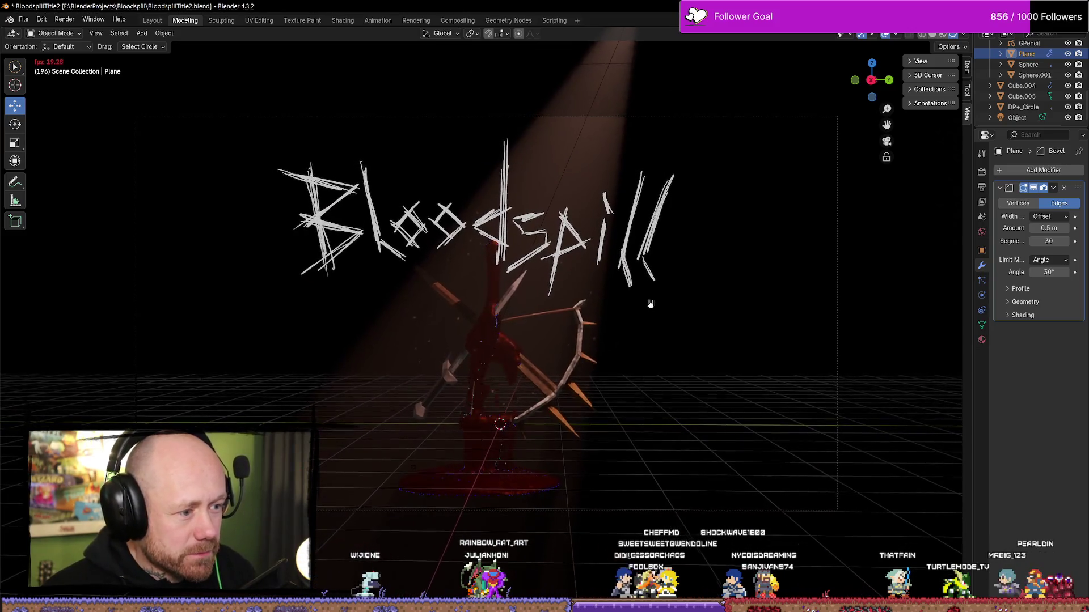
middle_click_drag(651, 304, 653, 299)
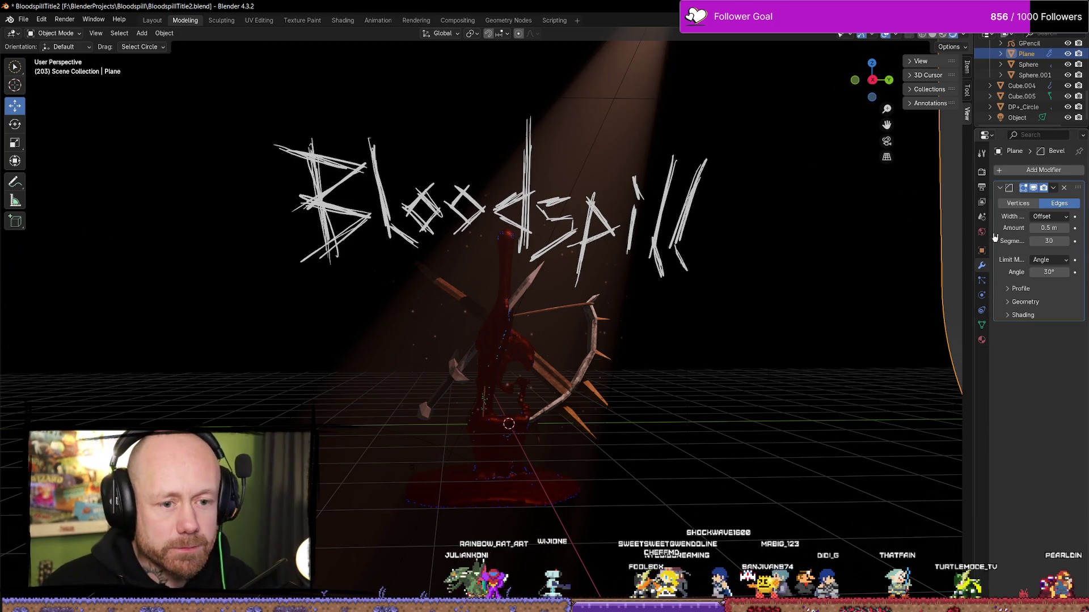
left_click_drag(971, 193, 909, 192)
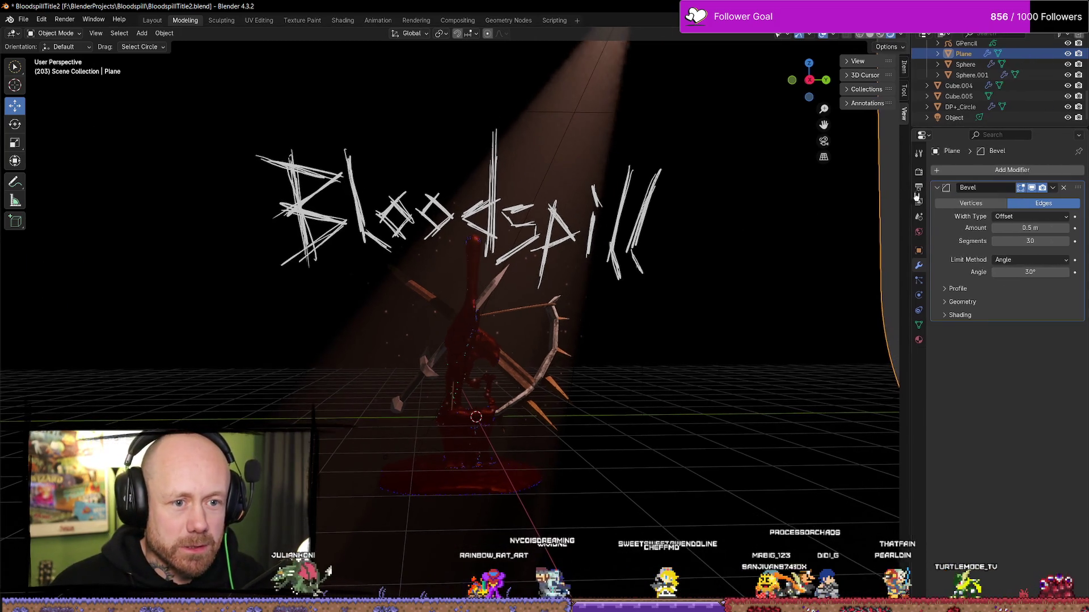
Set the render engine to Cycles and render frame 203 with F12.
left_click(919, 189)
left_click(919, 174)
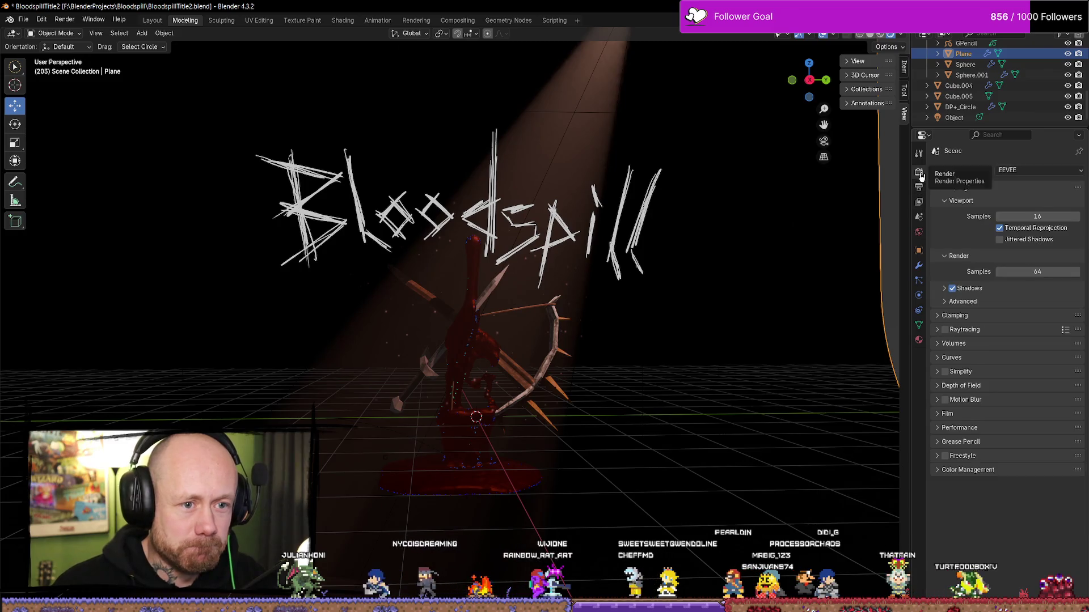
left_click(1011, 173)
left_click(1022, 207)
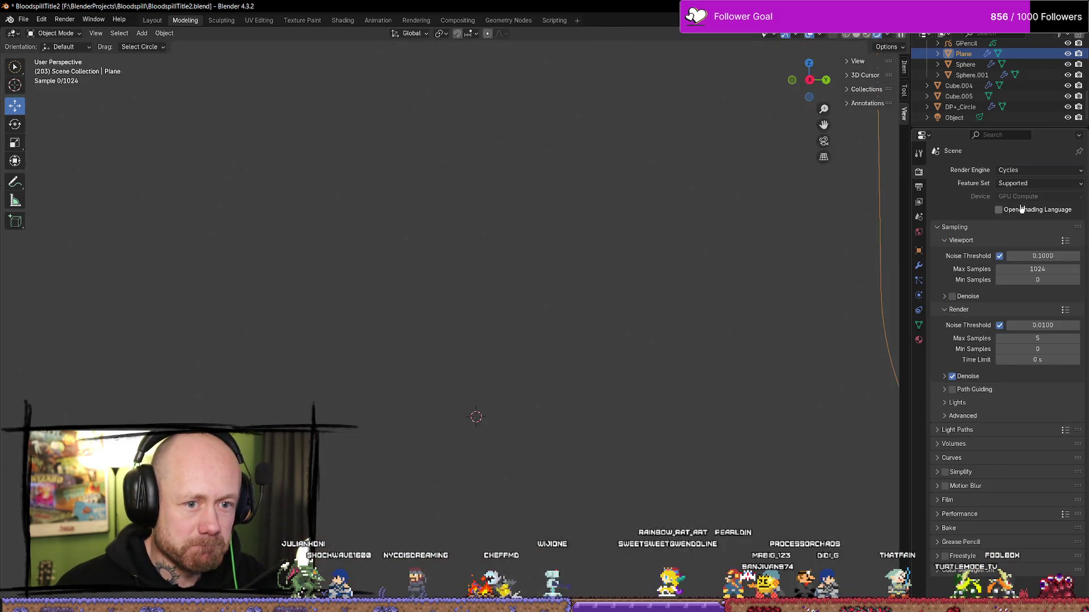
key("F12")
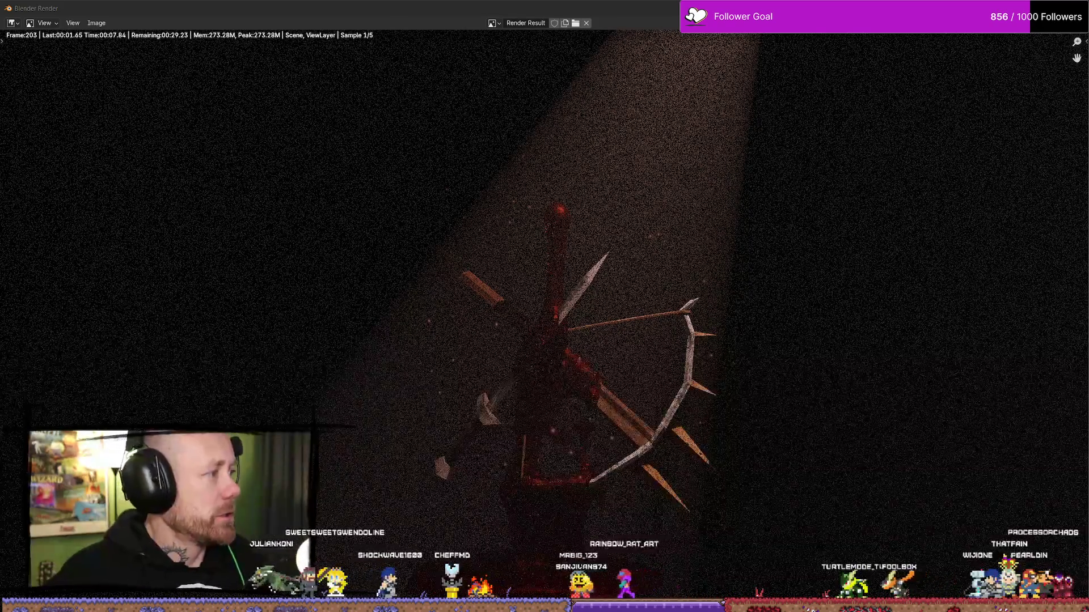
key("alt+Tab")
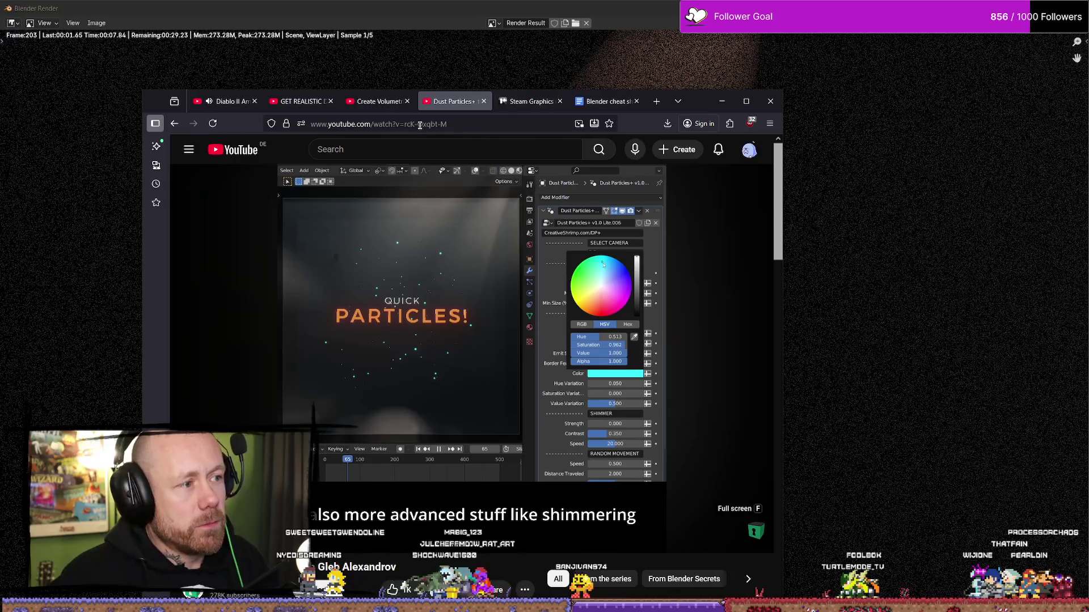
Open YouTube in a new tab and search for 'blender add crt shader'.
middle_click(272, 150)
left_click(484, 105)
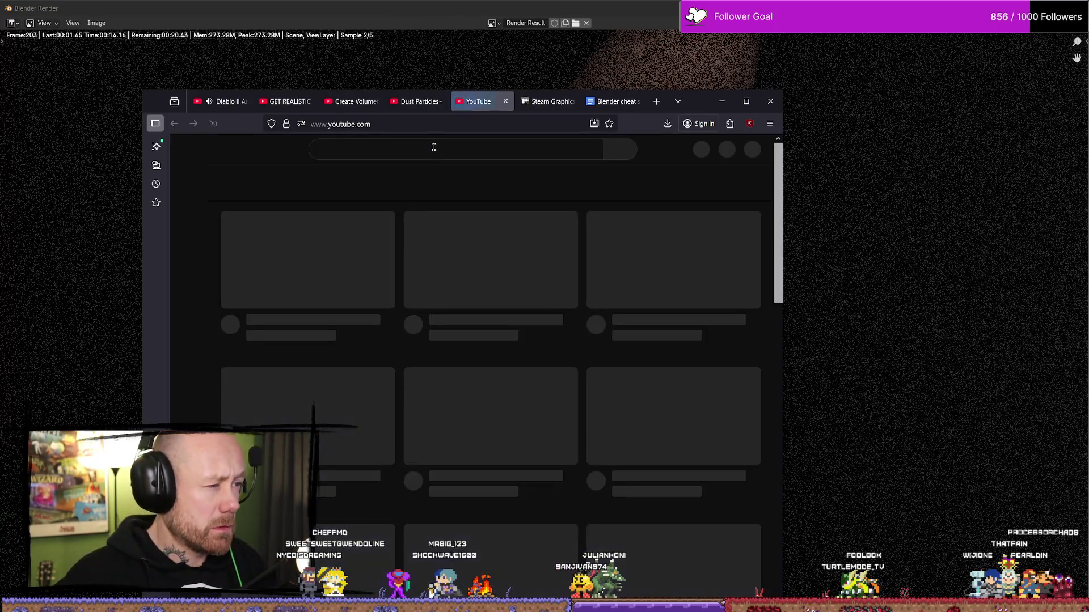
left_click(432, 151)
type("b")
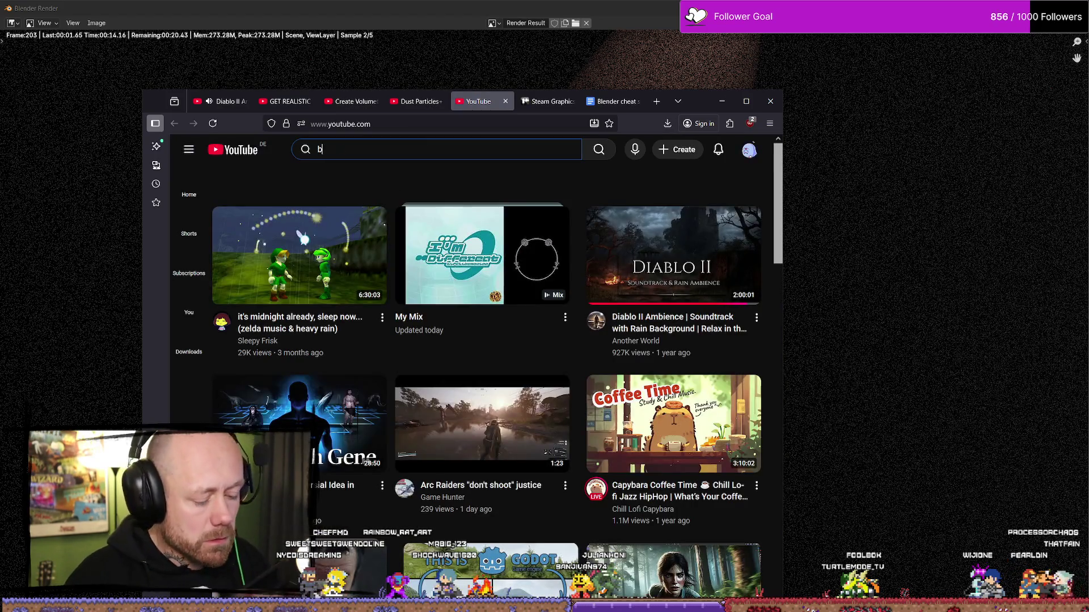
type("lender add ct")
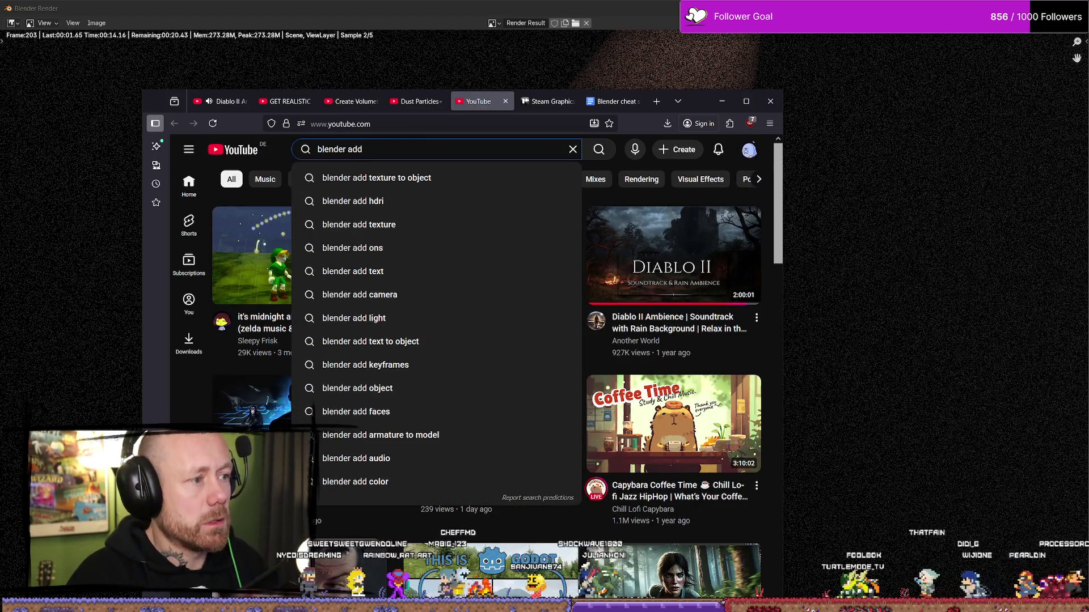
key("BackSpace")
type("rt")
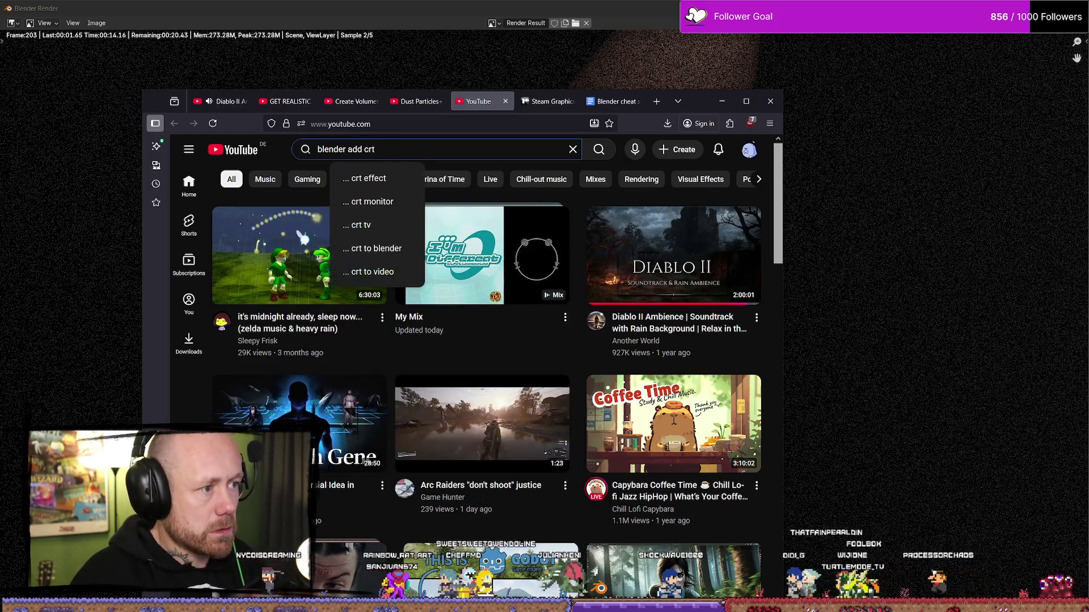
type(" shader")
key("Return")
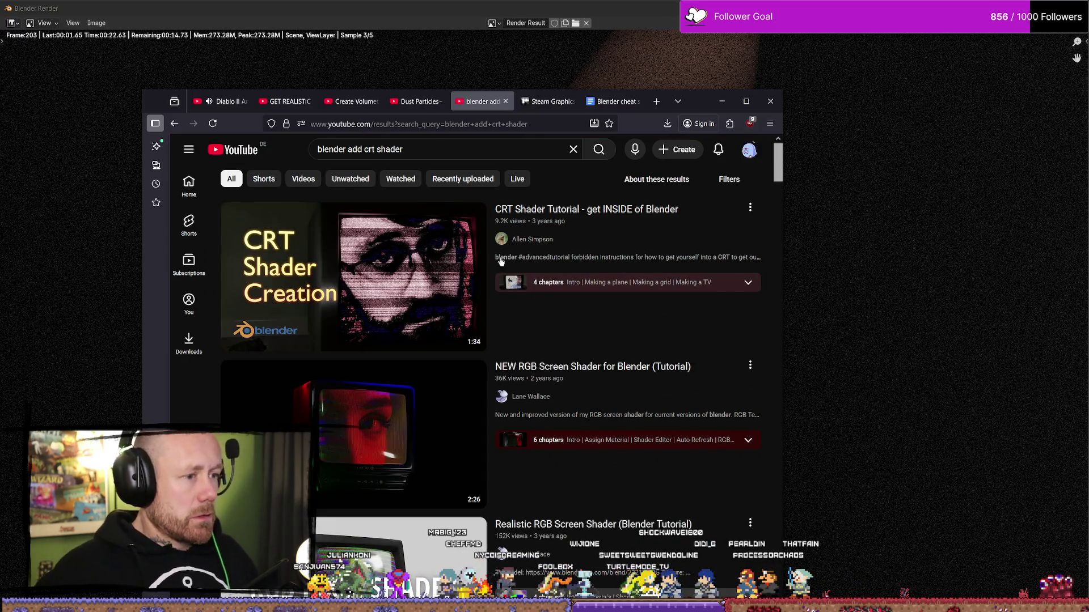
Open the CRT Shader Tutorial video and skip ahead to the CRT close-up.
left_click(618, 217)
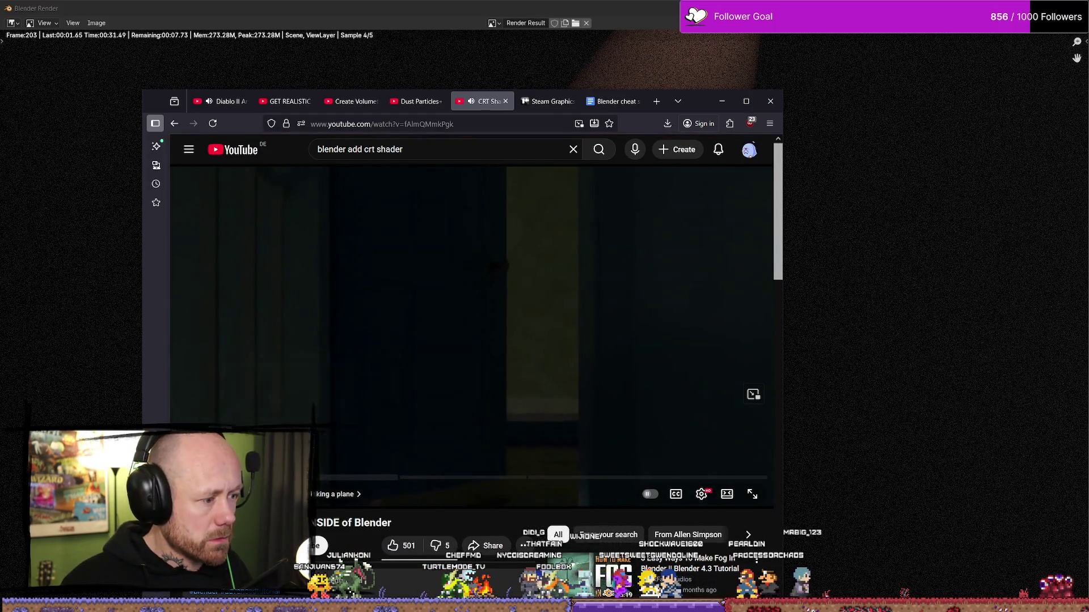
left_click(240, 478)
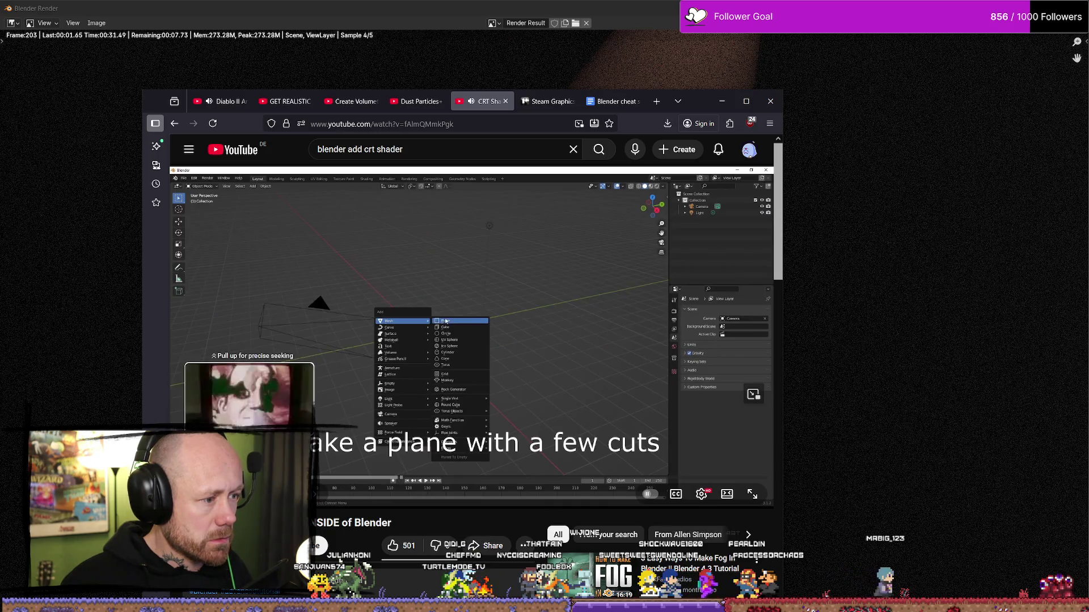
left_click(240, 479)
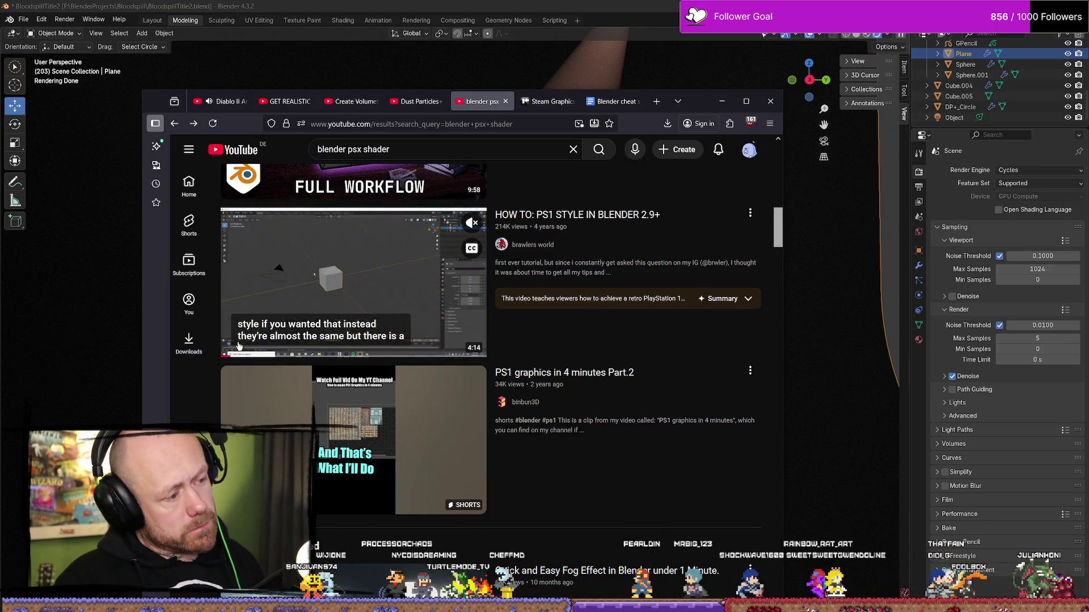
Open the PS1 style tutorial and jump to around 1:16.
left_click(394, 262)
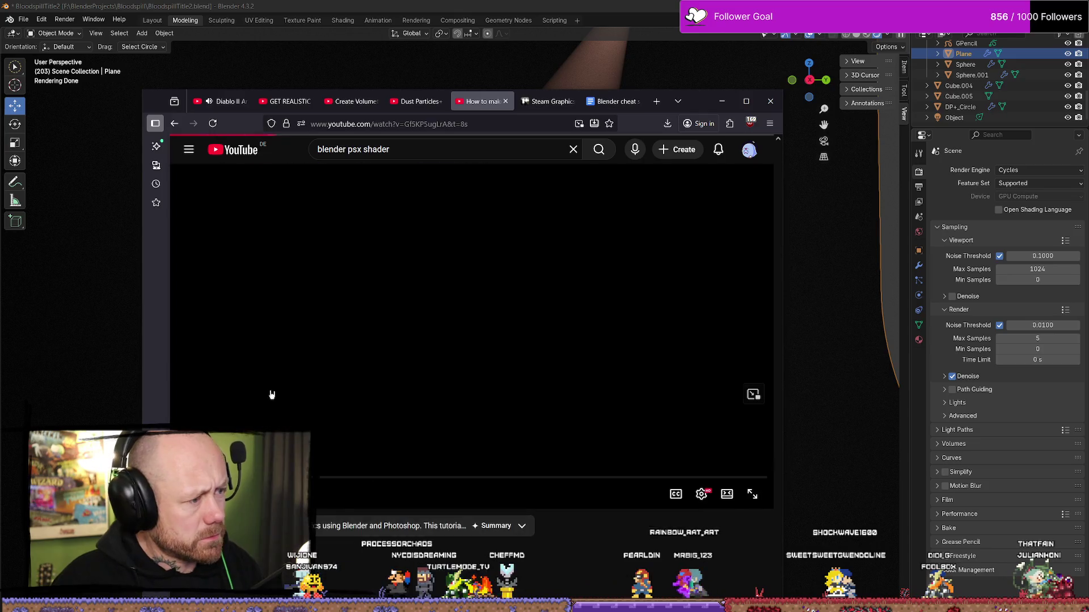
mouse_move(256, 481)
left_mouse_down()
mouse_move(349, 483)
mouse_move(404, 365)
mouse_move(478, 424)
left_mouse_up()
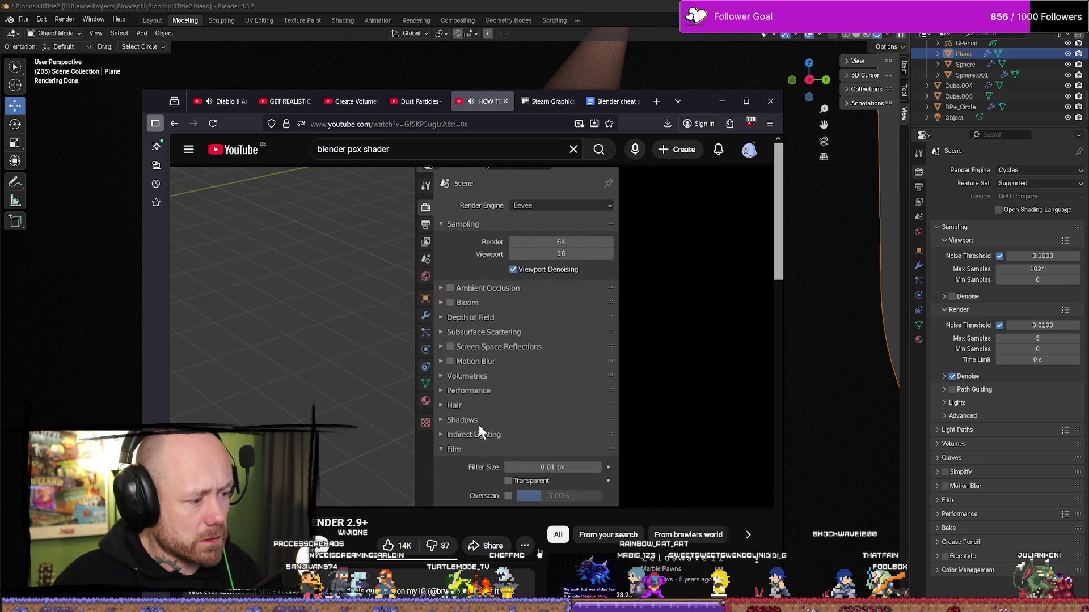
left_click(525, 545)
left_click(697, 472)
Set playback speed to Normal, skip further ahead, and move the browser window left.
left_click(702, 494)
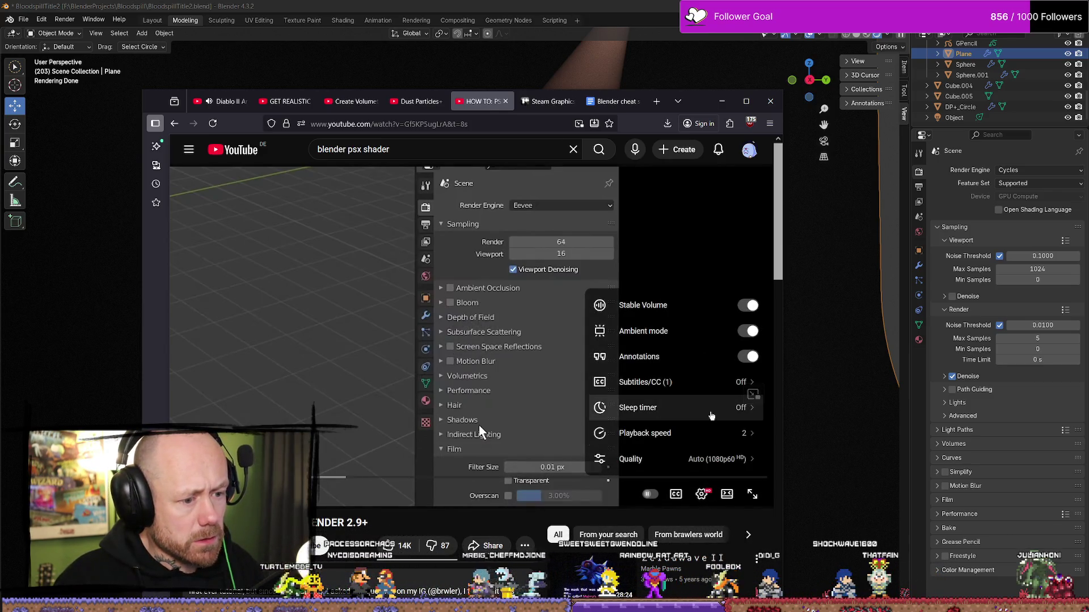
left_click(687, 433)
left_click(669, 331)
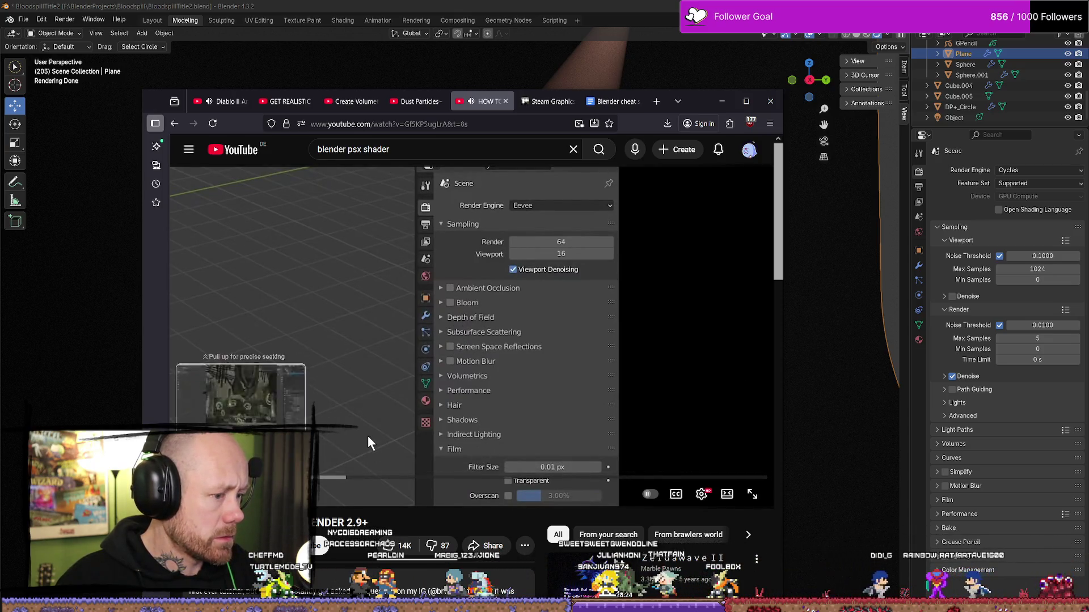
mouse_move(368, 476)
left_mouse_down()
mouse_move(244, 477)
mouse_move(382, 318)
mouse_move(475, 451)
mouse_move(470, 460)
mouse_move(368, 435)
left_mouse_up()
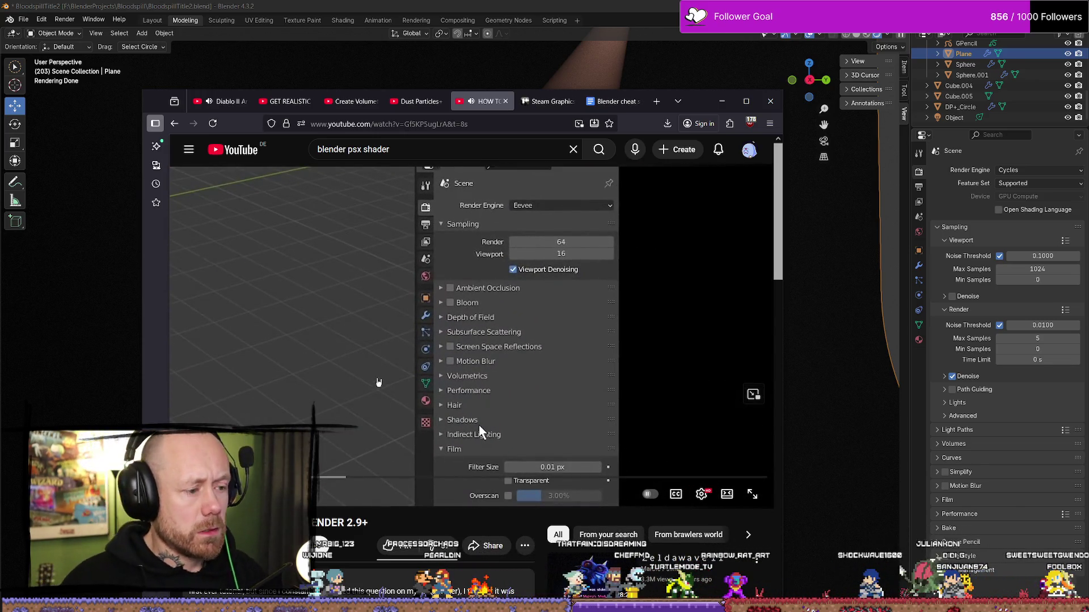
mouse_move(705, 112)
left_mouse_down()
mouse_move(448, 187)
mouse_move(918, 210)
mouse_move(721, 130)
mouse_move(577, 119)
mouse_move(476, 161)
mouse_move(5, 136)
mouse_move(442, 150)
mouse_move(0, 148)
left_mouse_up()
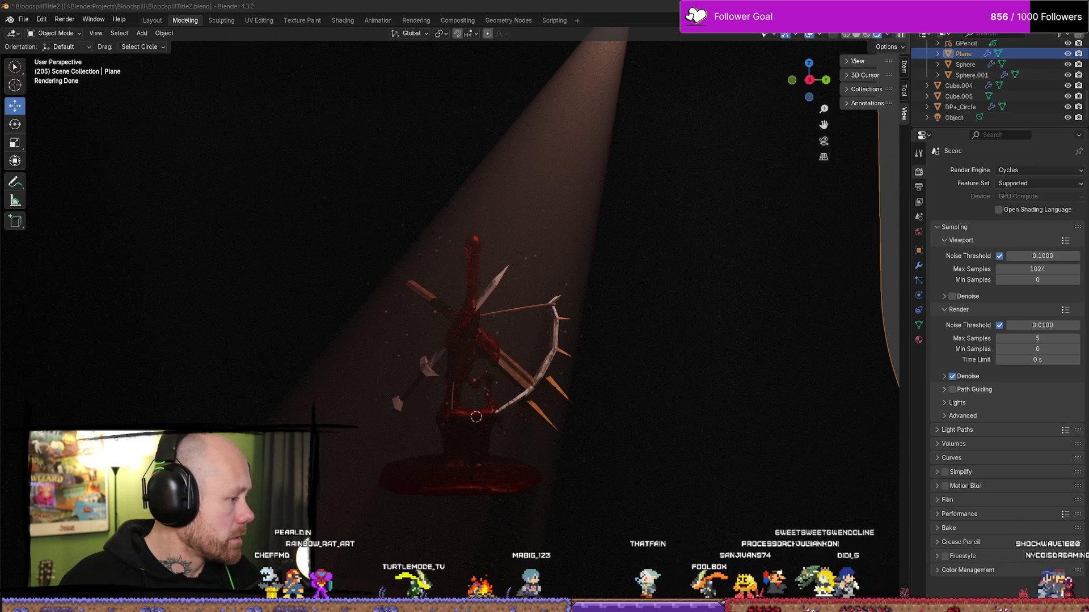
Show the Bloodspill title render and enlarge its window to fill the screen.
key("F11")
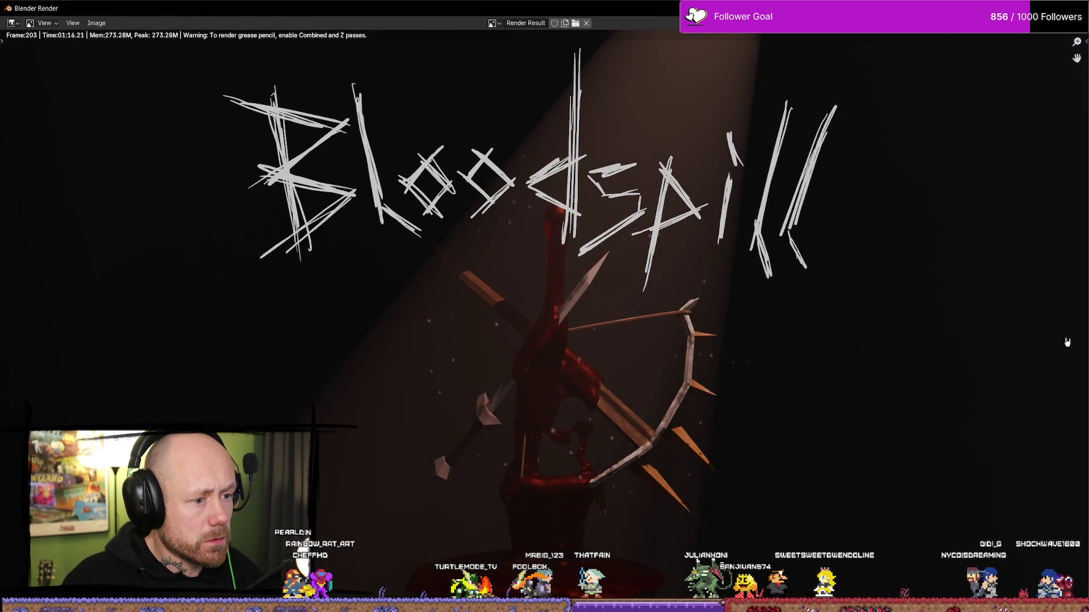
mouse_move(340, 8)
left_mouse_down()
mouse_move(624, 369)
mouse_move(340, 369)
mouse_move(176, 306)
mouse_move(34, 195)
mouse_move(19, 164)
left_mouse_up()
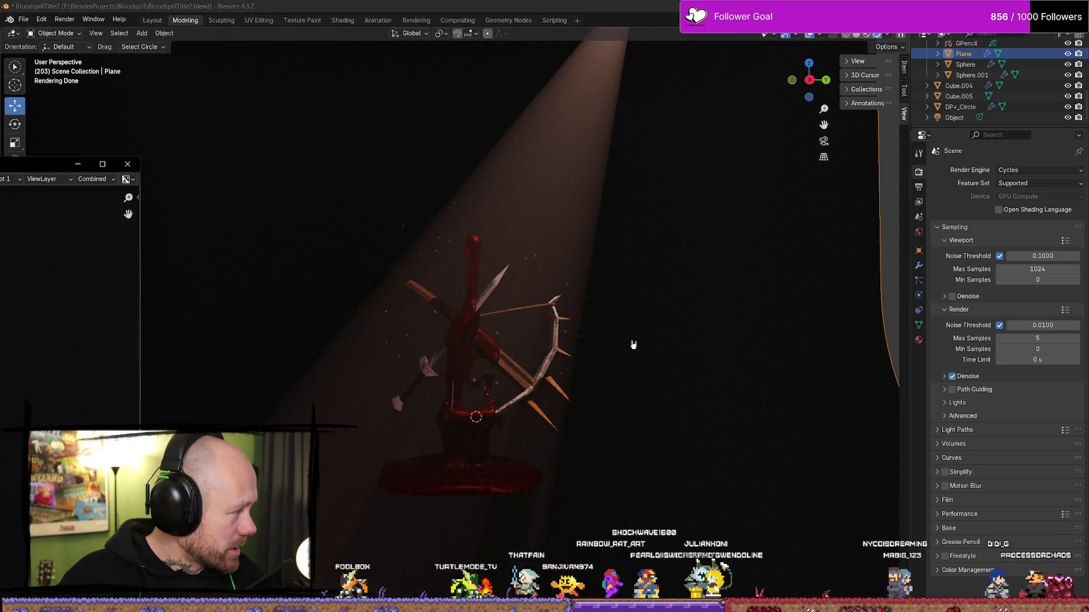
double_click(55, 162)
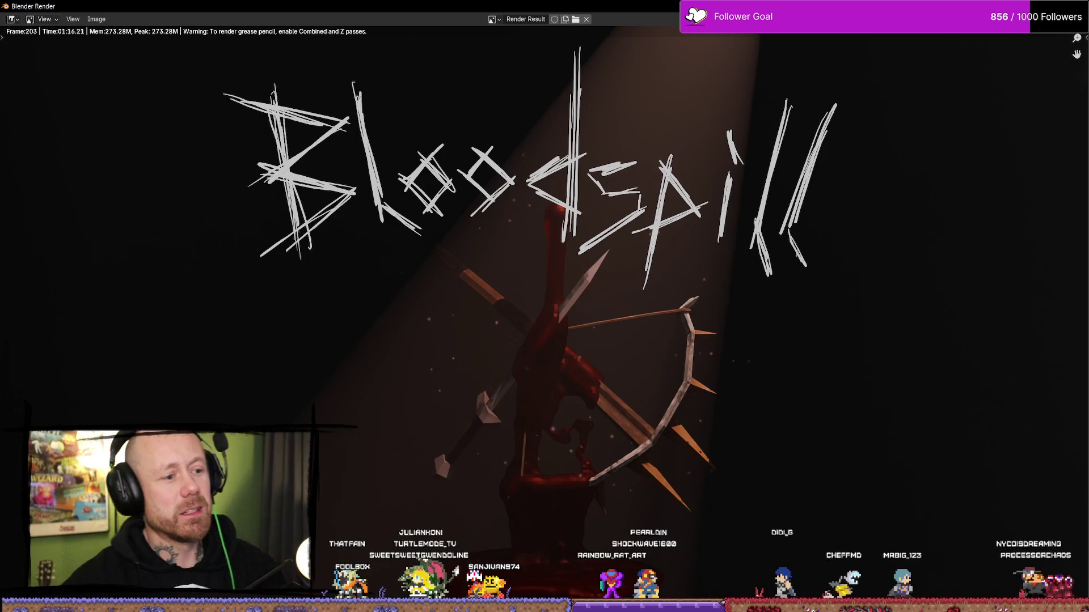
key("super+Down")
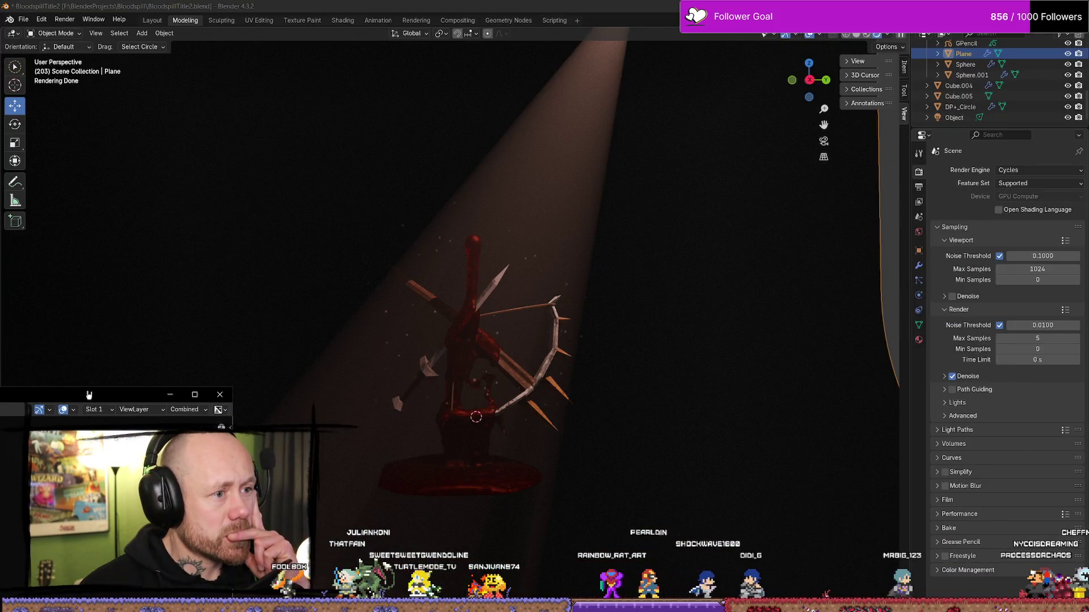
left_click_drag(88, 396, 553, 207)
left_click(964, 142)
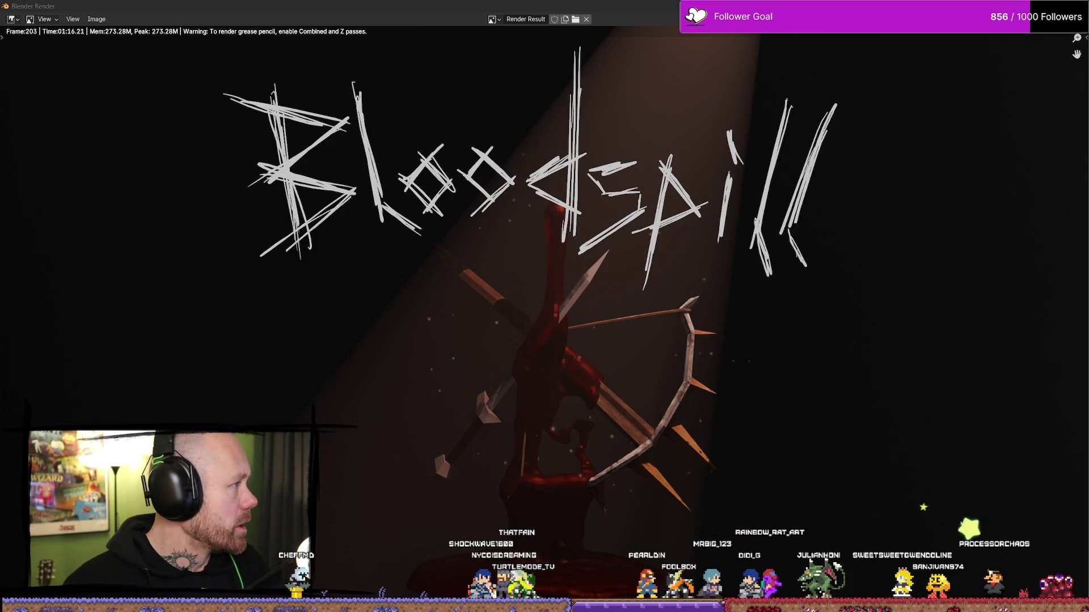
Restore the render window to a smaller size and close it.
left_click(667, 127)
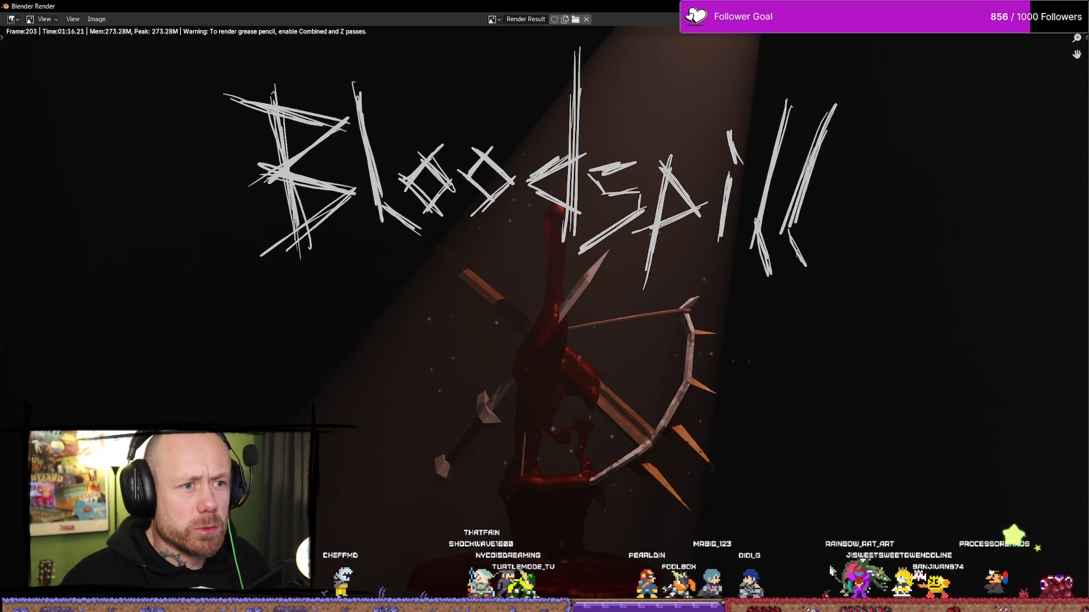
key("super+Down")
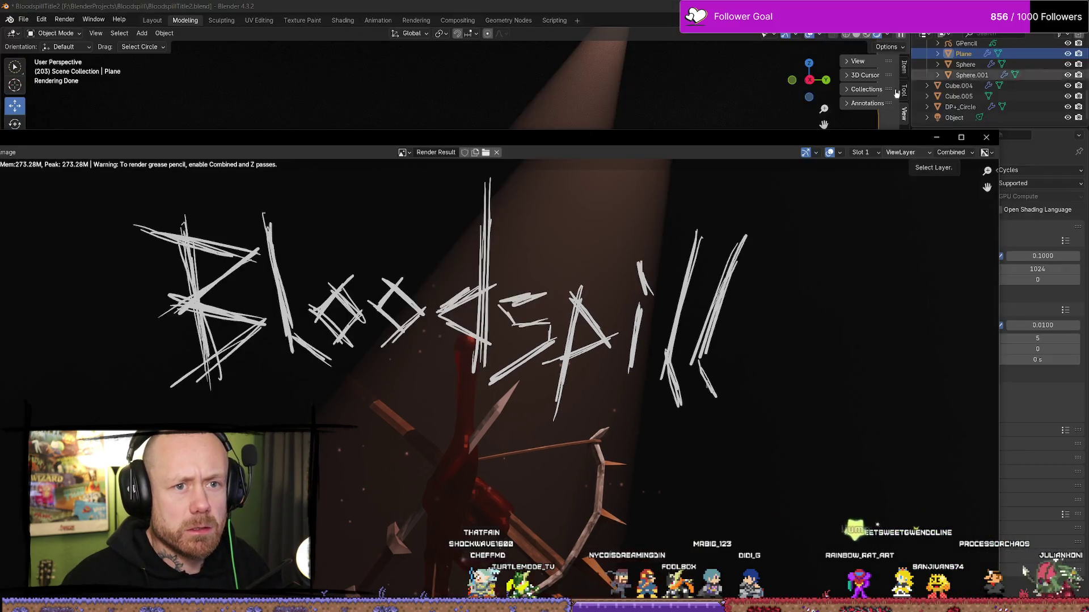
left_click(971, 137)
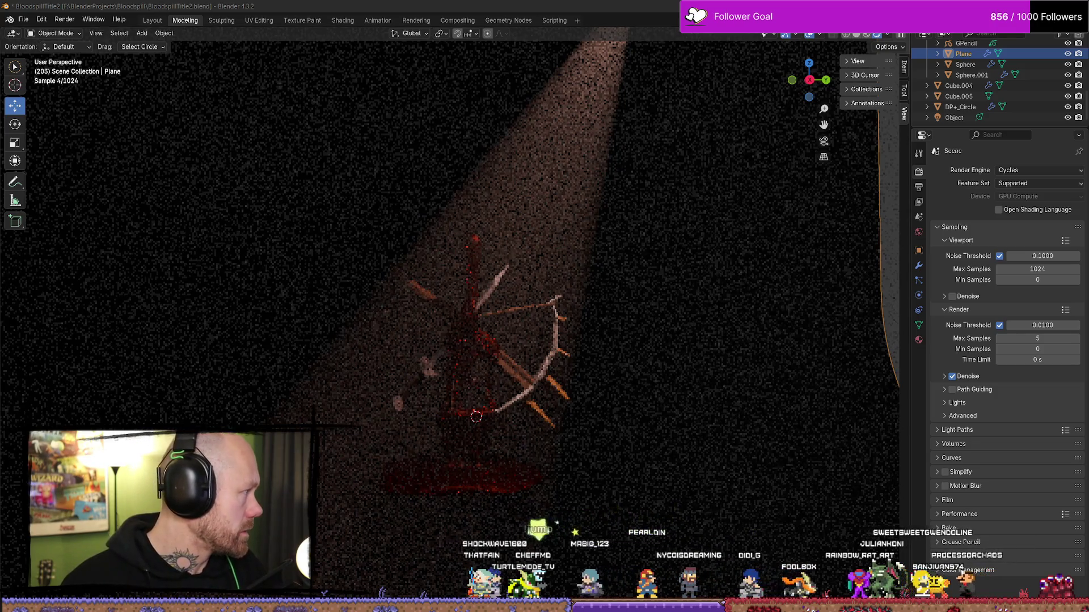
Bring the browser back full-screen and scrub the grain tutorial to its Texture and Mix nodes.
key("alt+Tab")
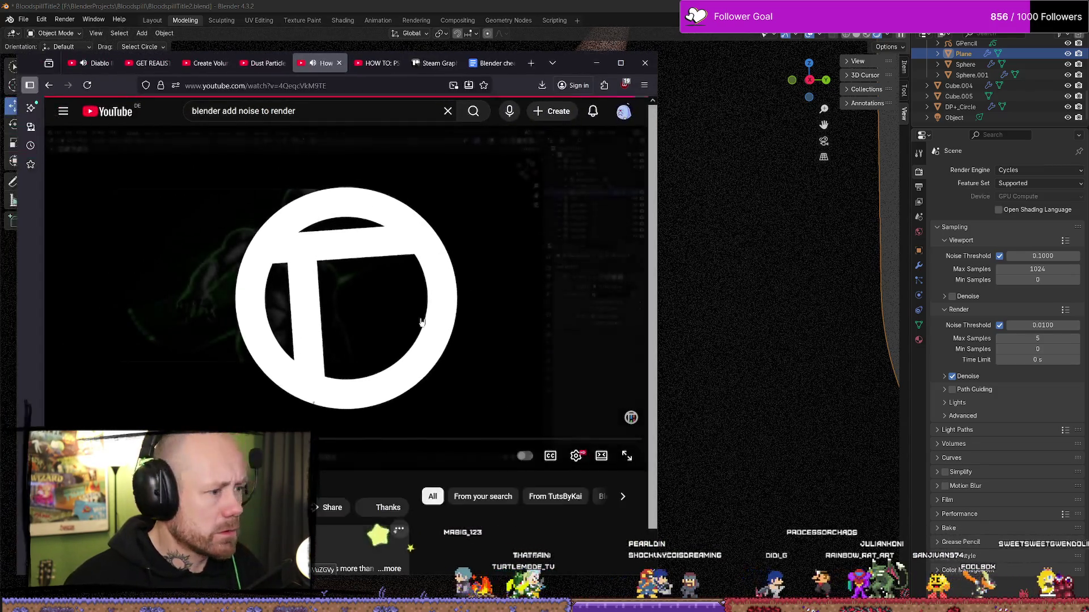
left_click(619, 65)
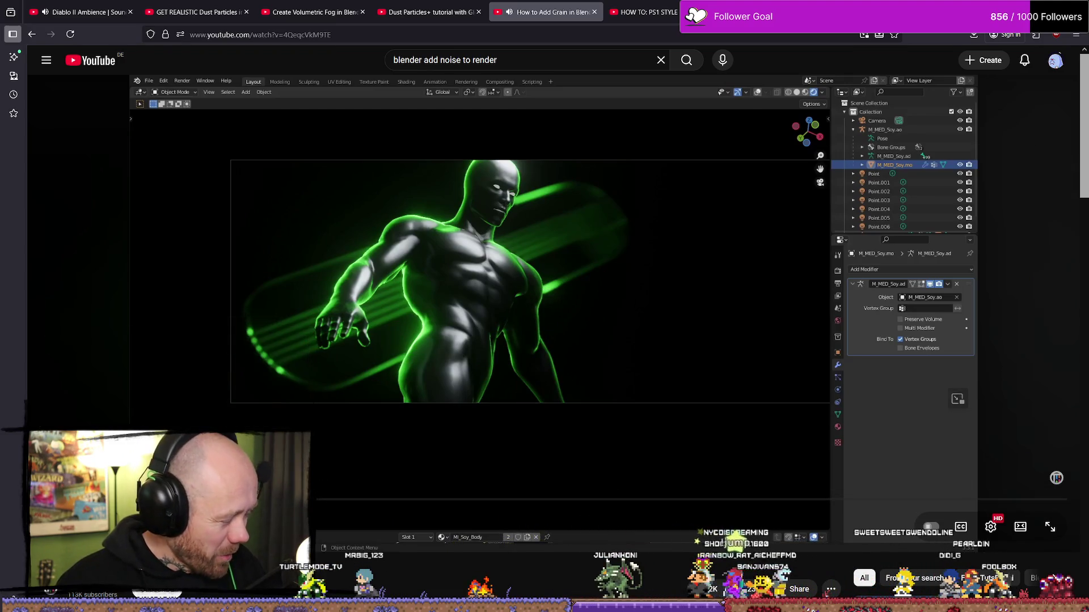
left_click_drag(397, 499, 51, 499)
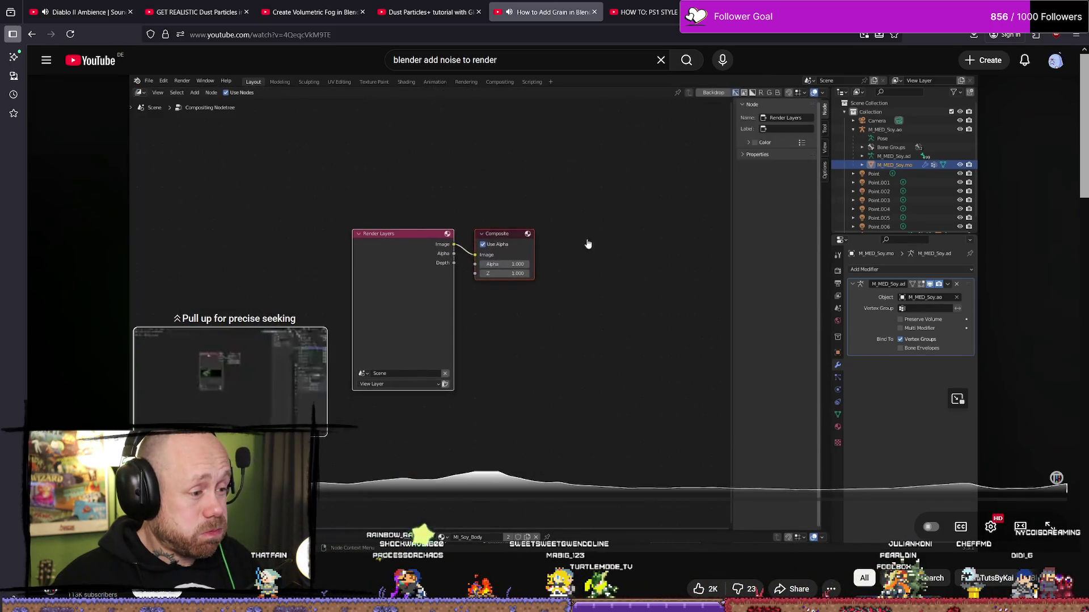
mouse_move(341, 500)
left_mouse_down()
mouse_move(292, 500)
mouse_move(396, 500)
left_mouse_up()
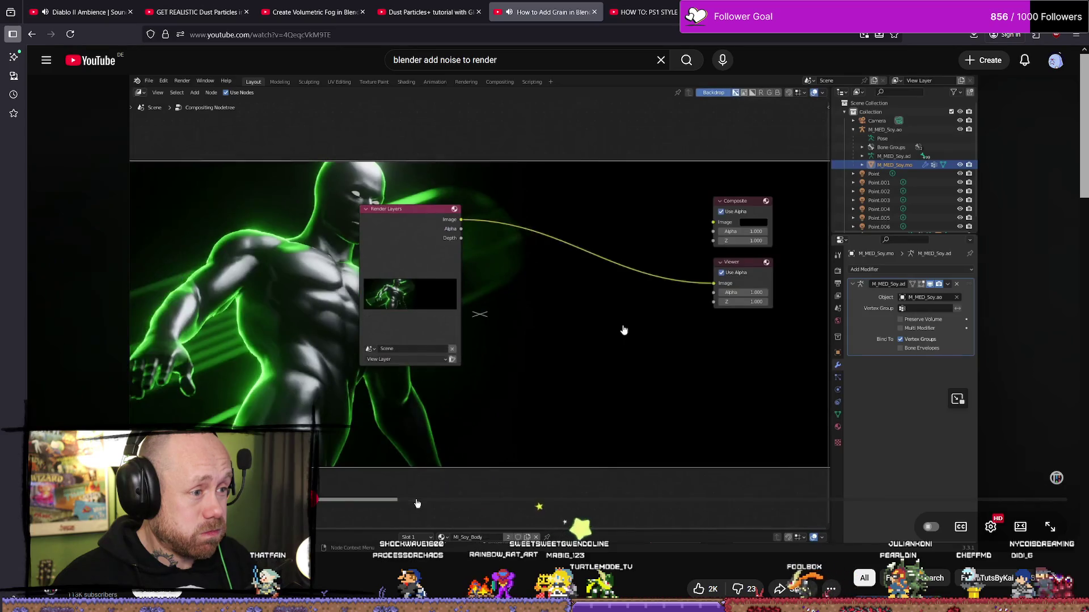
mouse_move(476, 500)
left_mouse_down()
mouse_move(375, 500)
mouse_move(476, 500)
left_mouse_up()
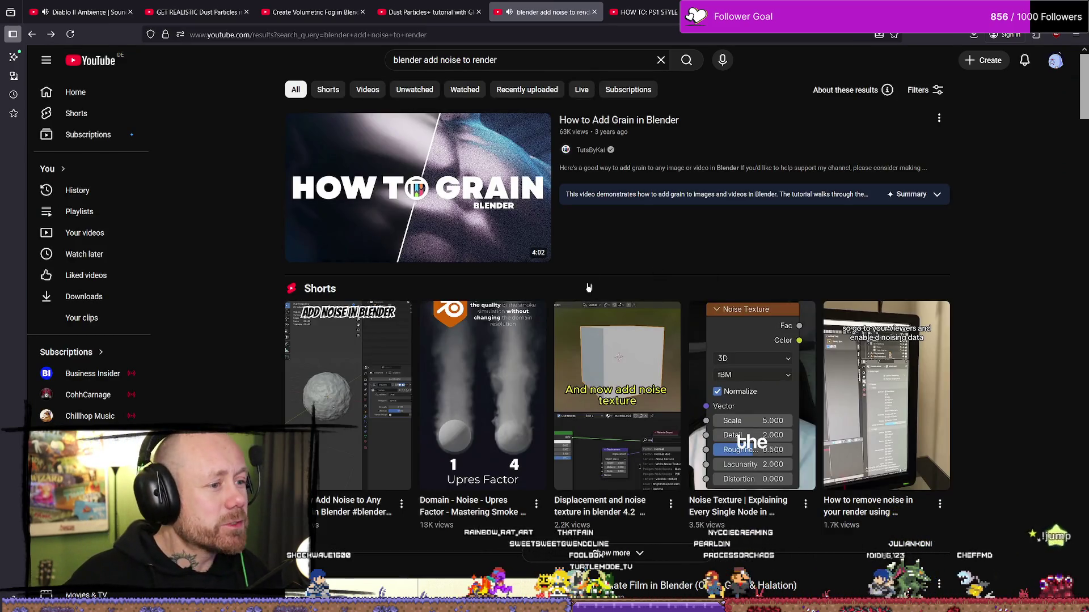
mouse_move(608, 149)
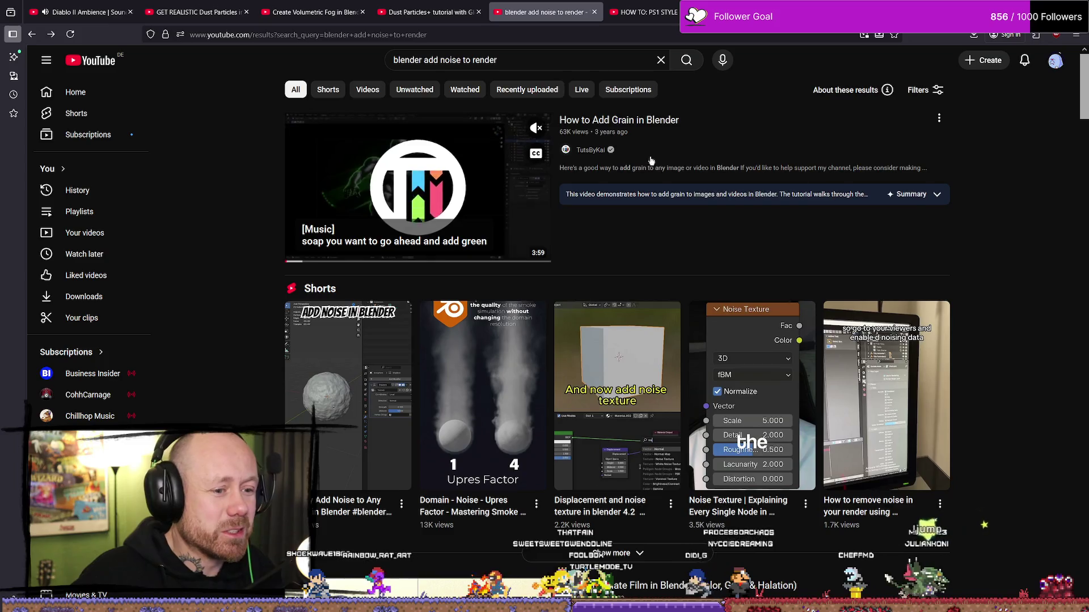
scroll(652, 162, "down", 6)
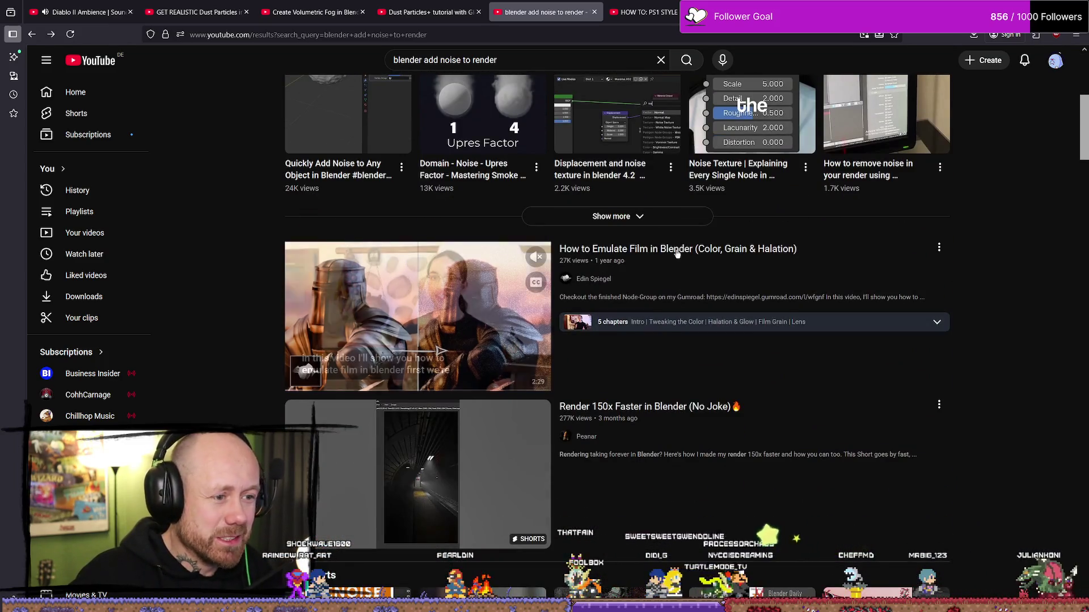
left_click(705, 250)
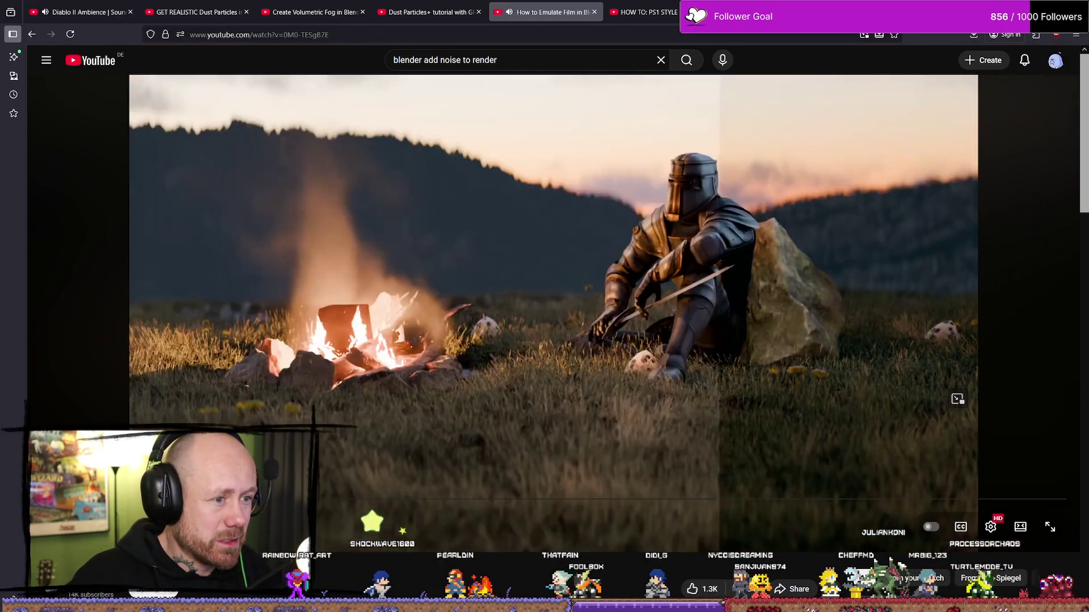
mouse_move(170, 499)
left_mouse_down()
mouse_move(136, 499)
mouse_move(401, 499)
left_mouse_up()
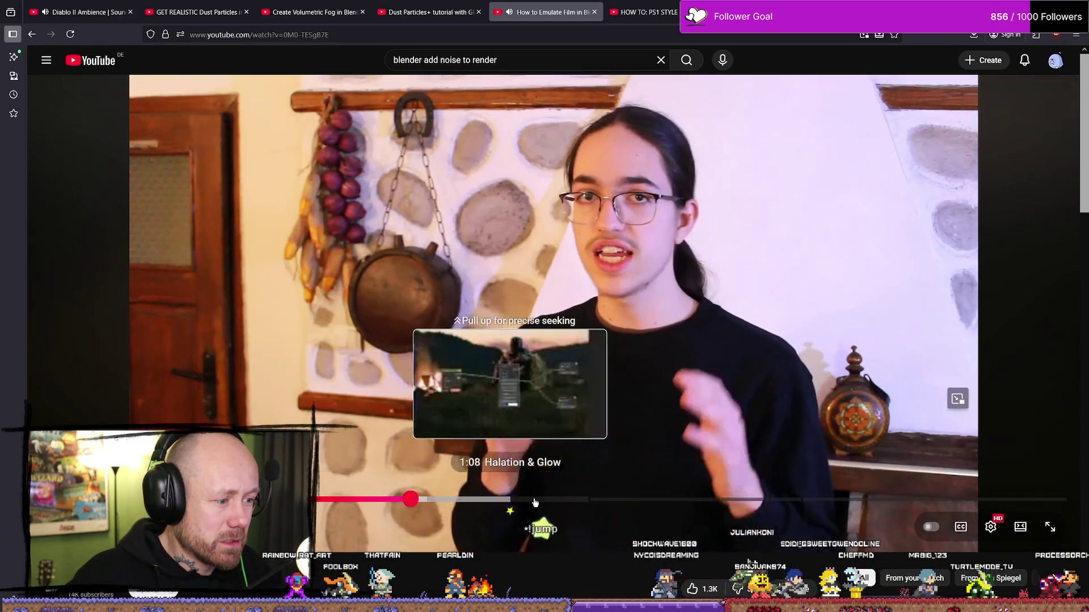
mouse_move(535, 503)
left_mouse_down()
mouse_move(673, 499)
mouse_move(594, 499)
left_mouse_up()
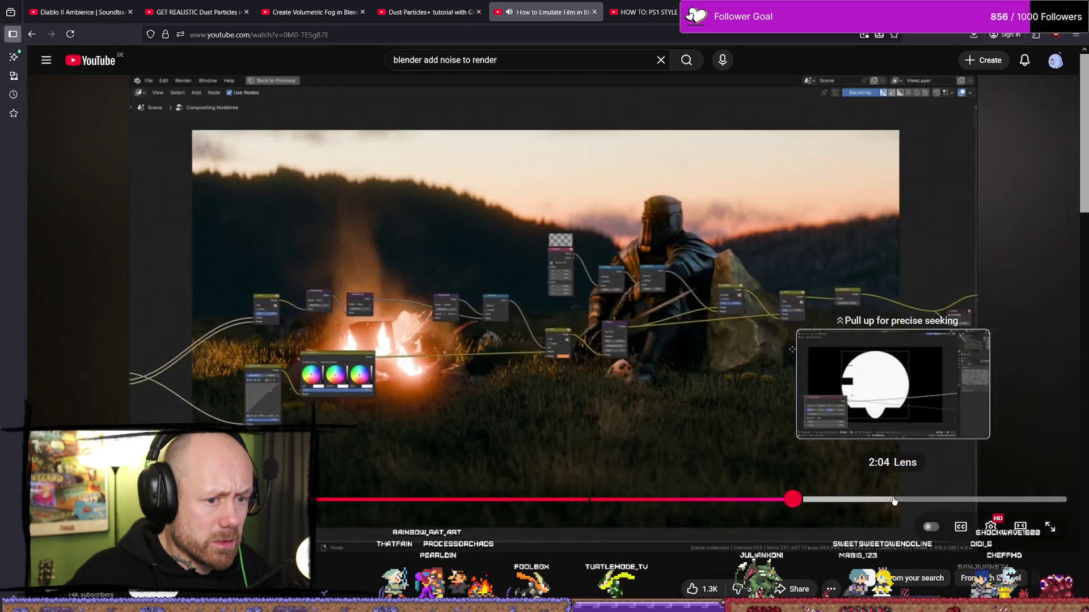
left_click(898, 500)
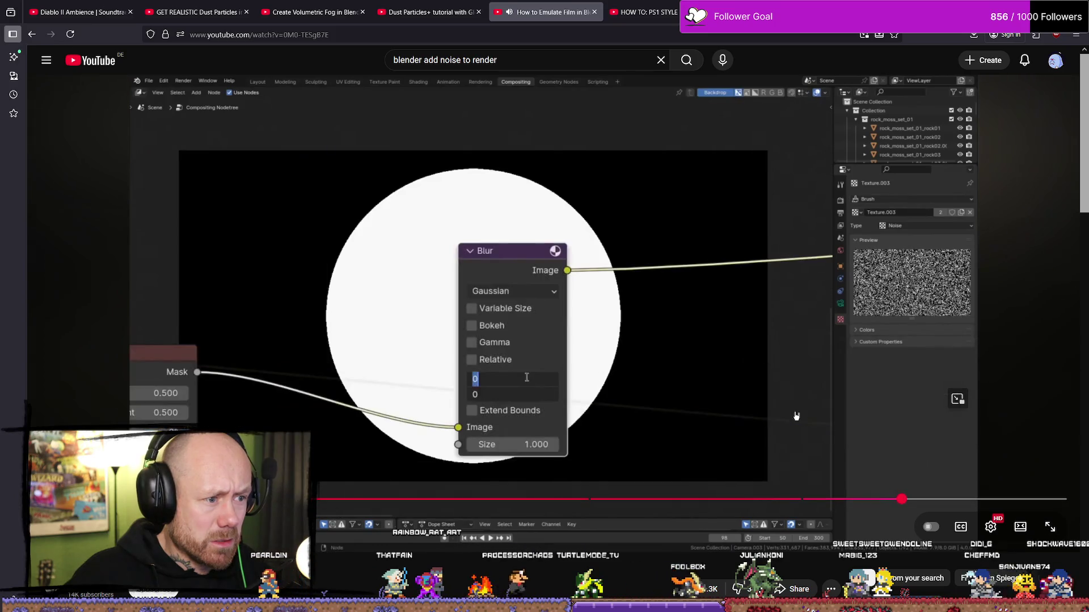
left_click(997, 500)
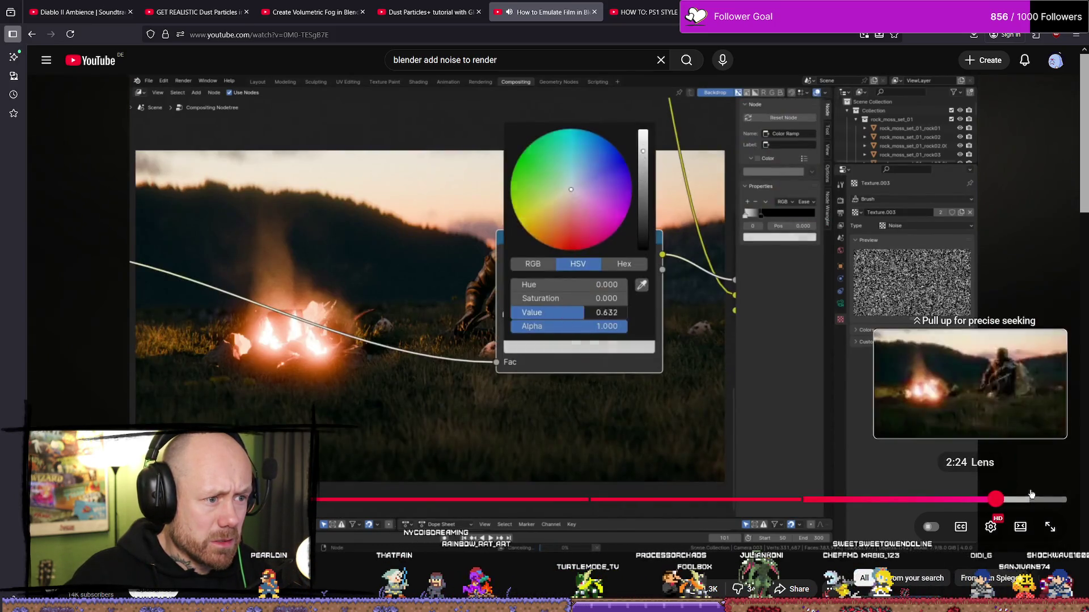
key("alt+Left")
scroll(647, 377, "down", 2)
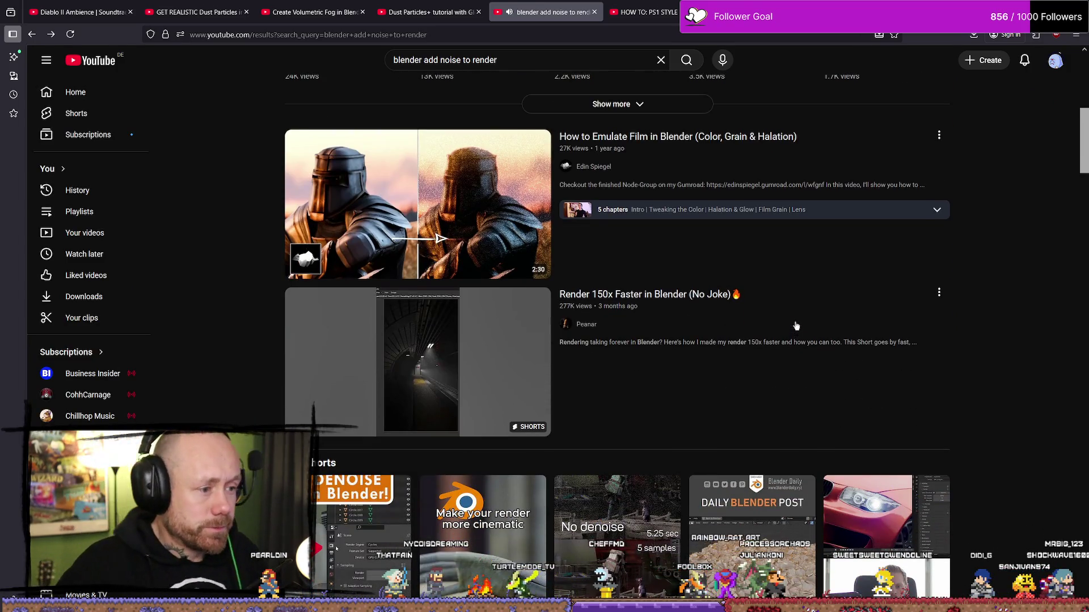
scroll(723, 299, "down", 10)
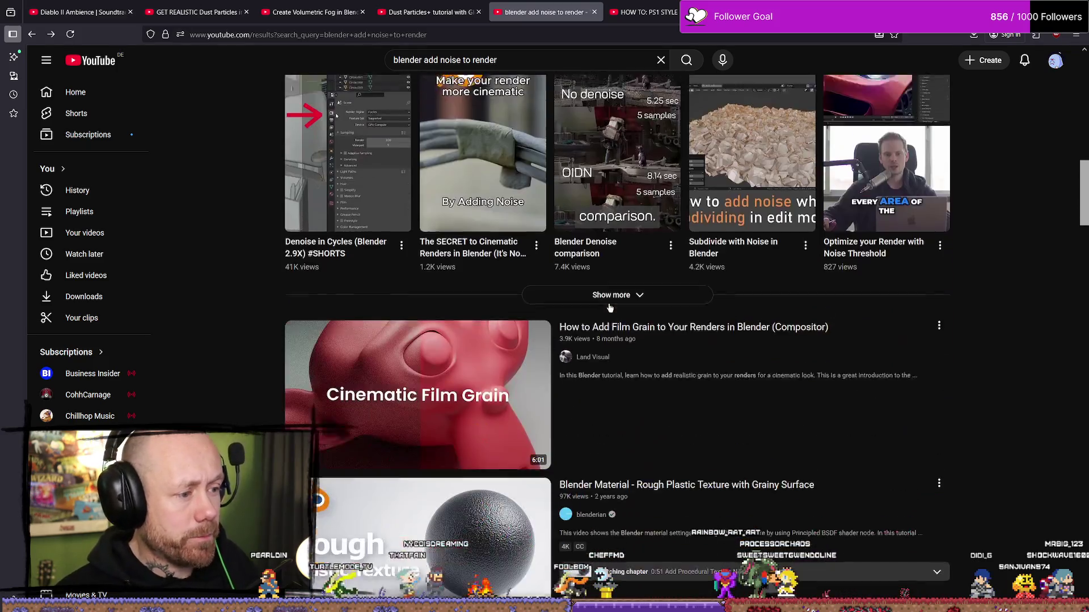
scroll(581, 332, "down", 1)
scroll(512, 144, "up", 13)
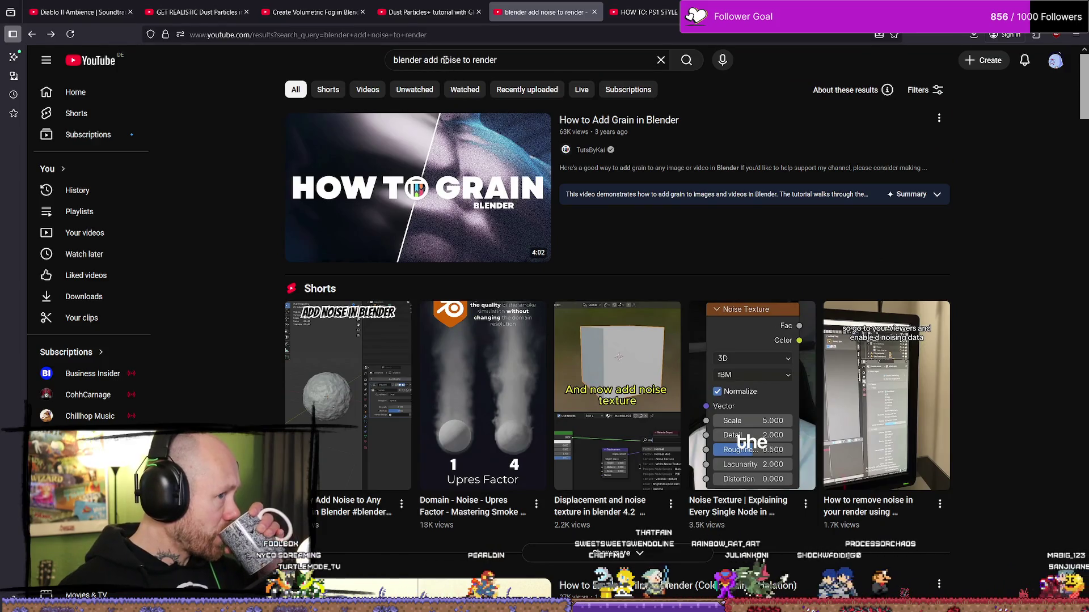
Open the top grain tutorial in a background tab and search 'blender add grain'.
middle_click(500, 177)
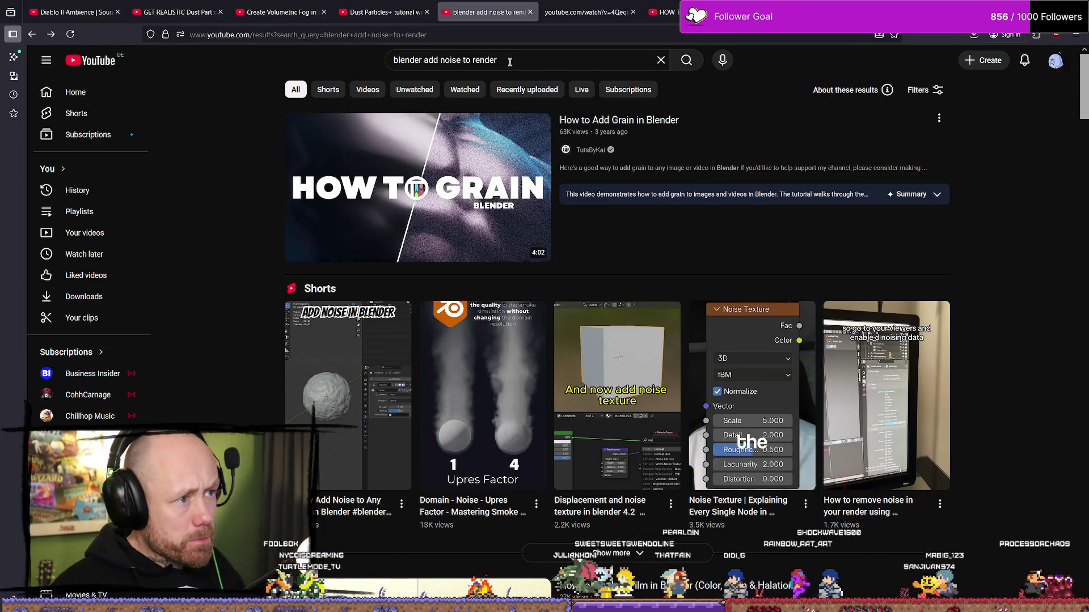
left_click(510, 62)
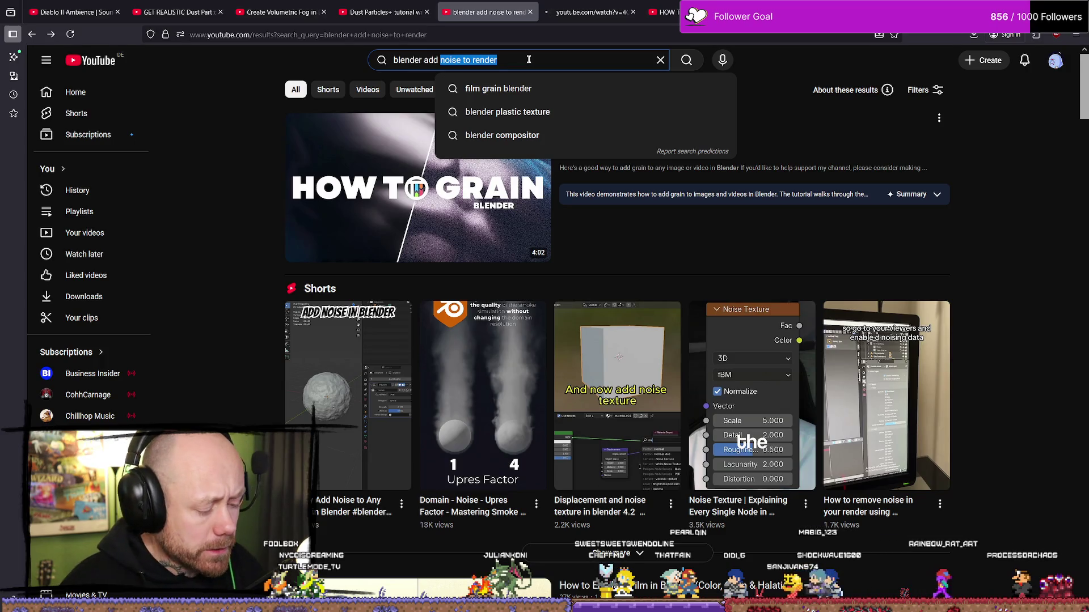
type("grain")
key("Return")
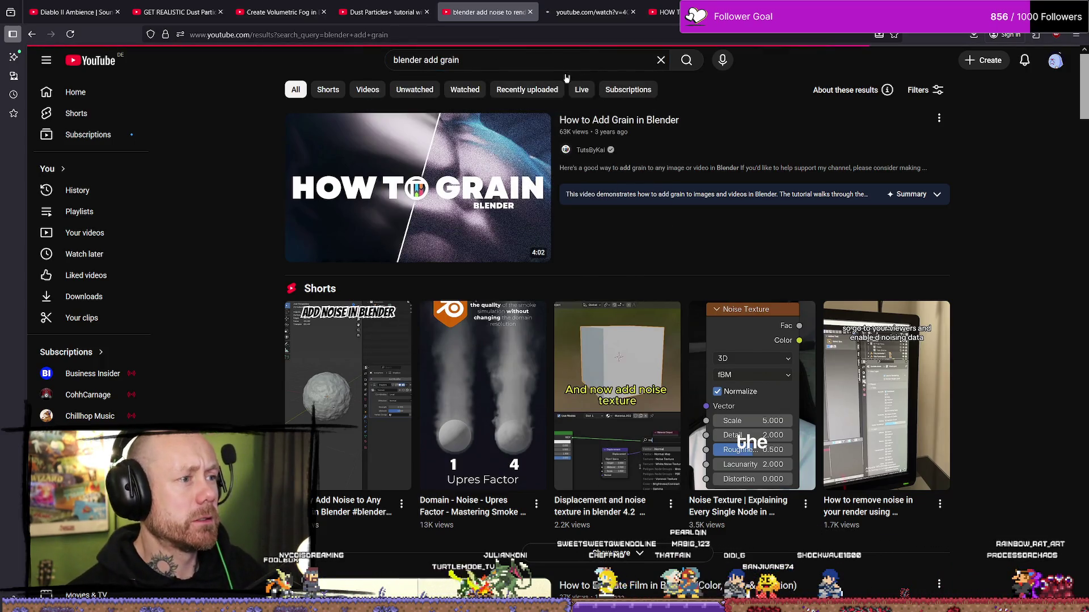
Skim the film grain compositor tutorial through its grain samples to the cat footage, then return to Blender.
left_click(631, 120)
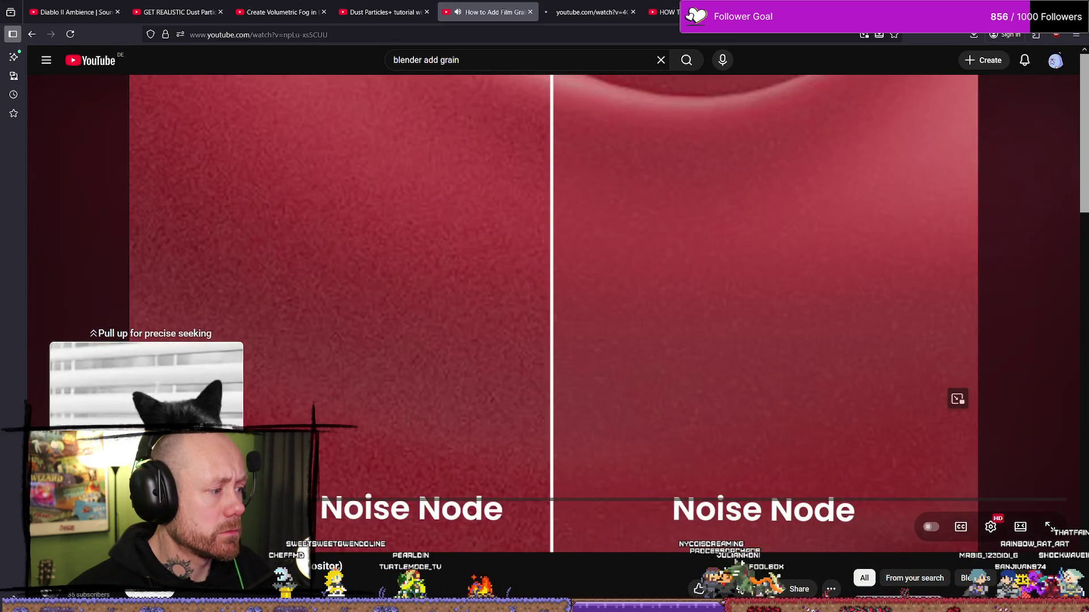
left_click_drag(136, 499, 227, 499)
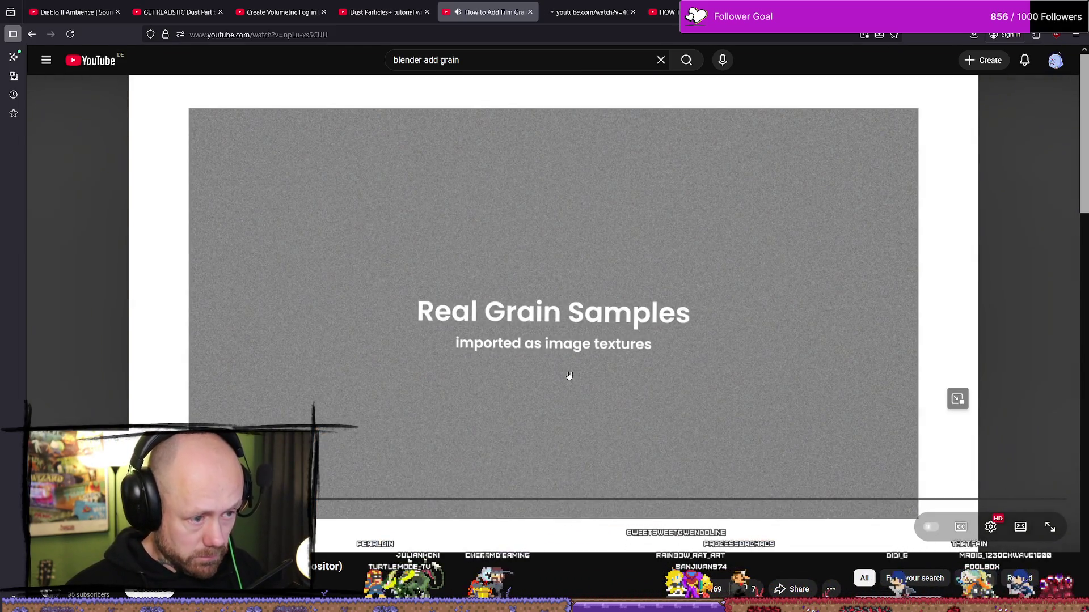
left_click_drag(144, 499, 169, 499)
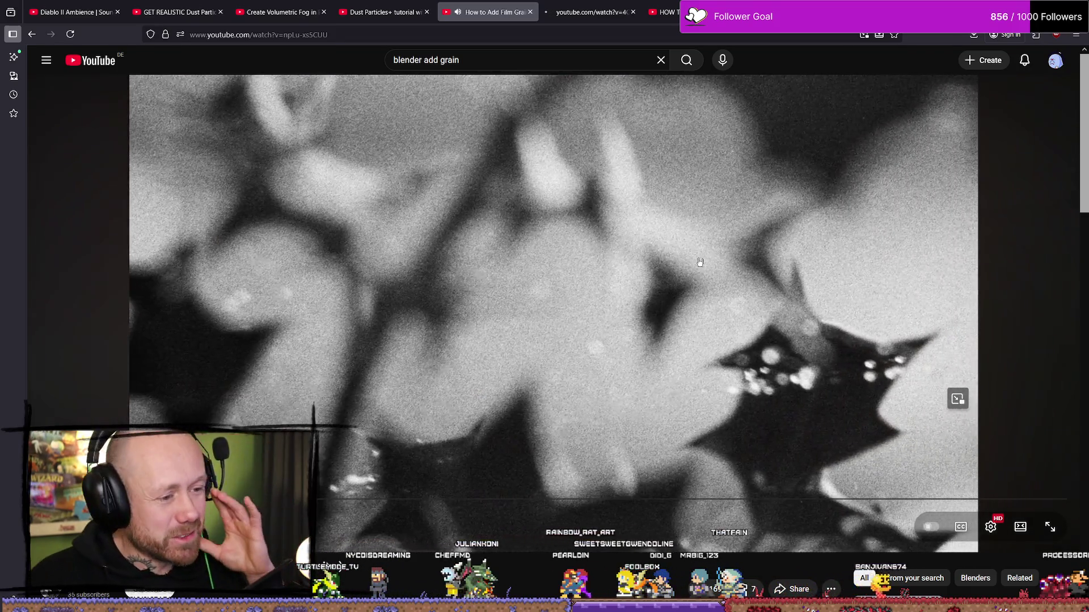
left_click(775, 261)
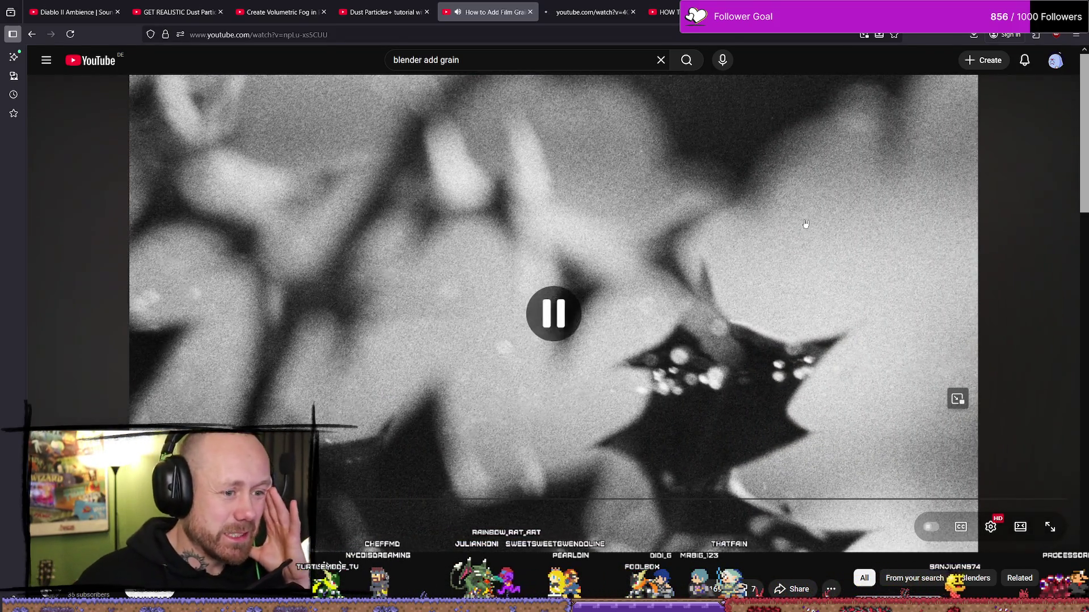
left_click(729, 275)
left_click(817, 209)
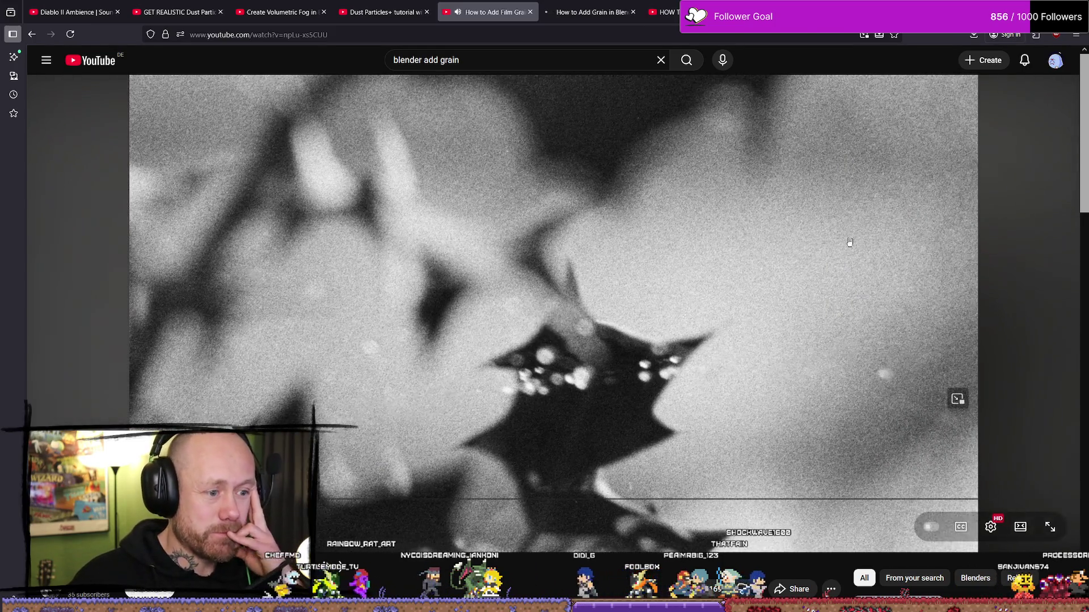
left_click(851, 241)
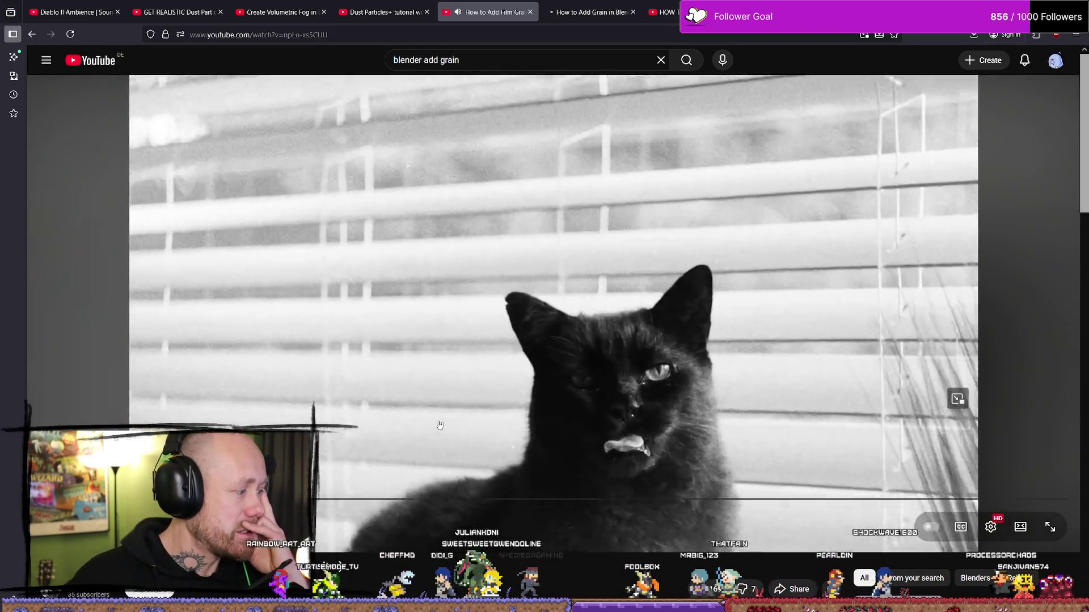
left_click(439, 424)
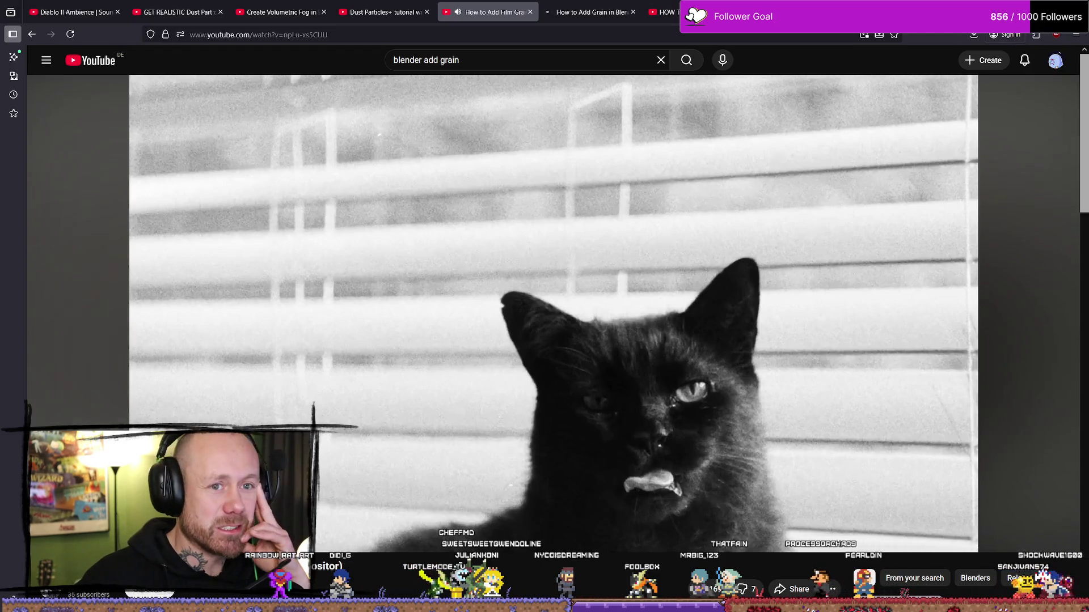
key("alt+Tab")
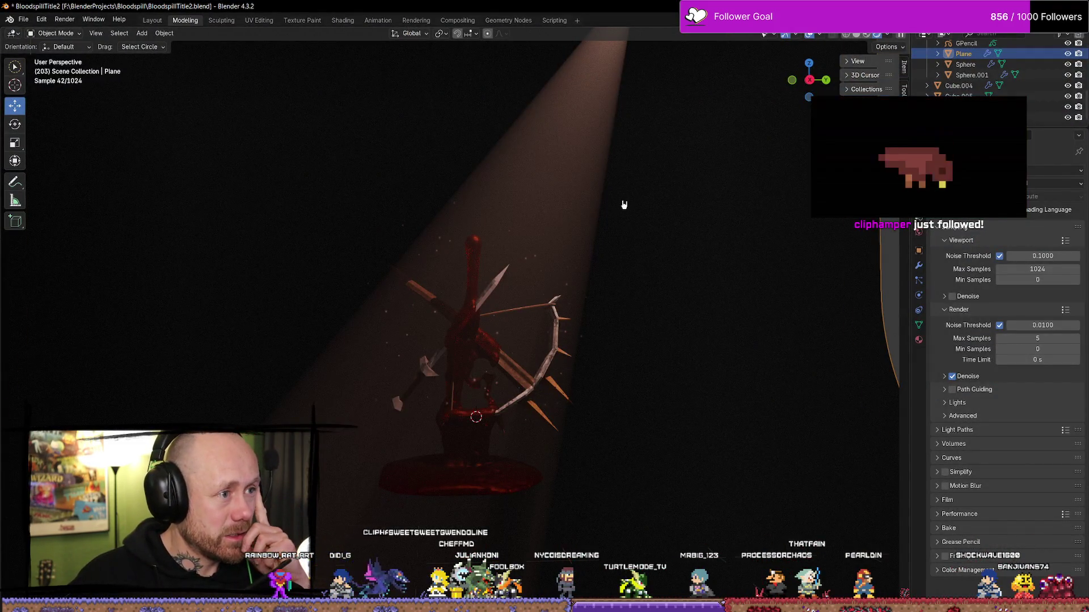
Scroll up the Render Properties and switch the render engine to EEVEE.
scroll(626, 205, "up", 3)
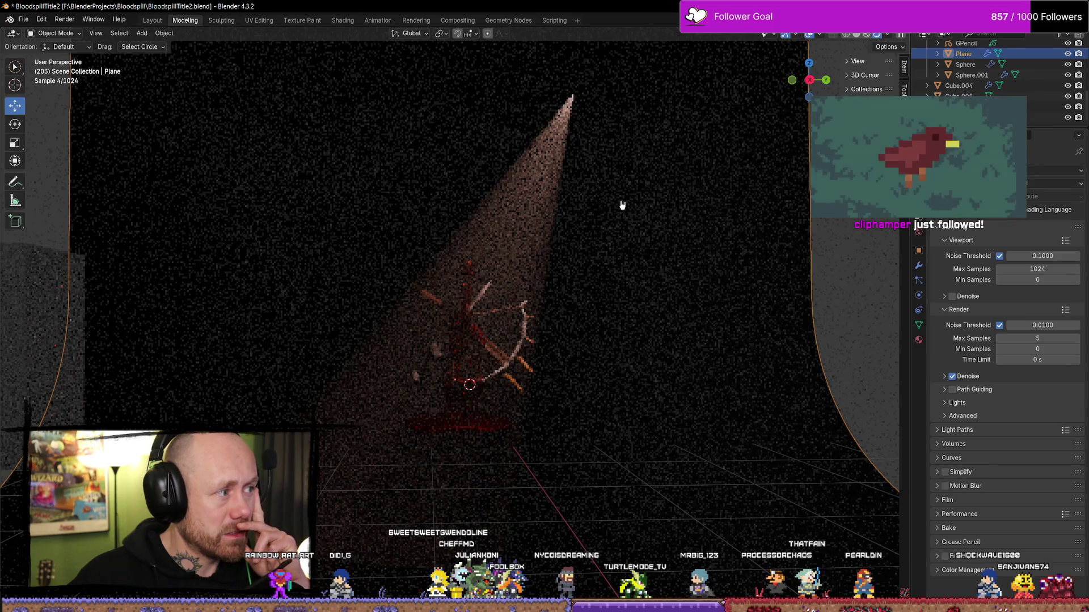
scroll(622, 206, "up", 1)
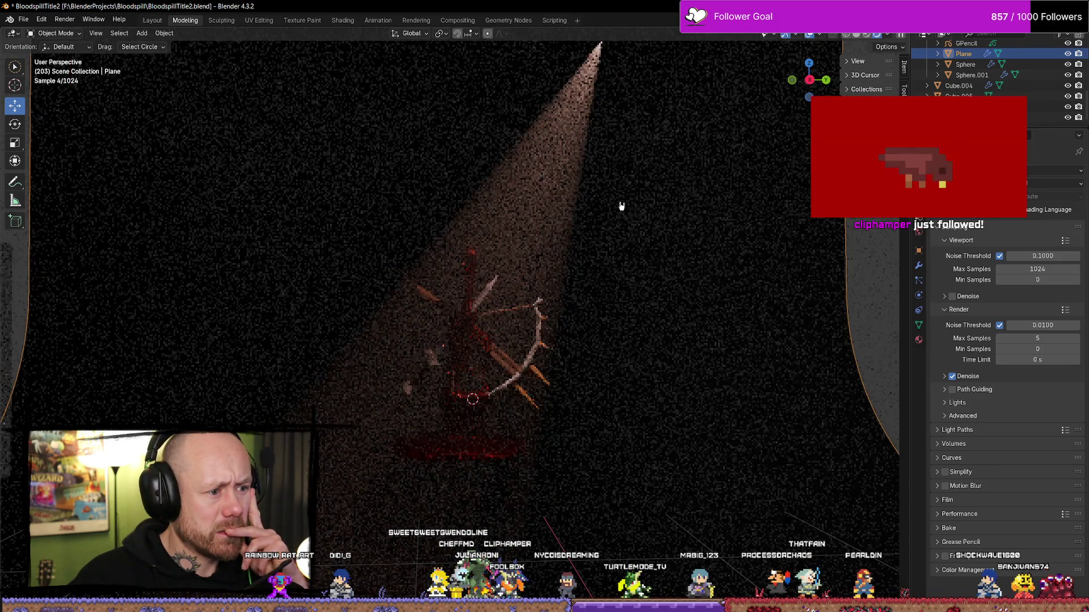
scroll(622, 206, "up", 1)
scroll(622, 205, "up", 2)
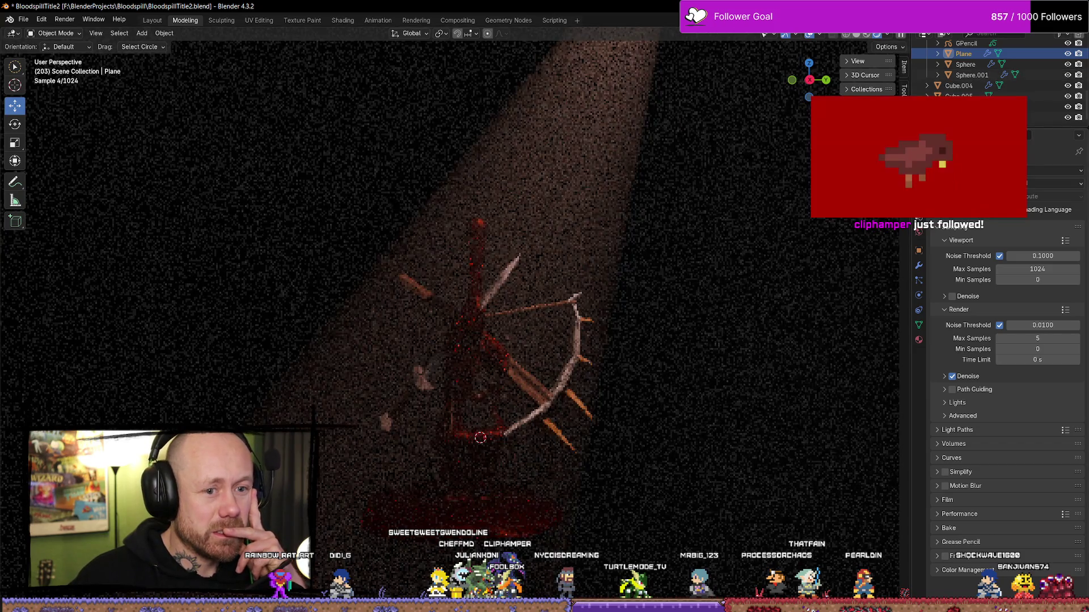
left_click(1034, 171)
left_click(1031, 183)
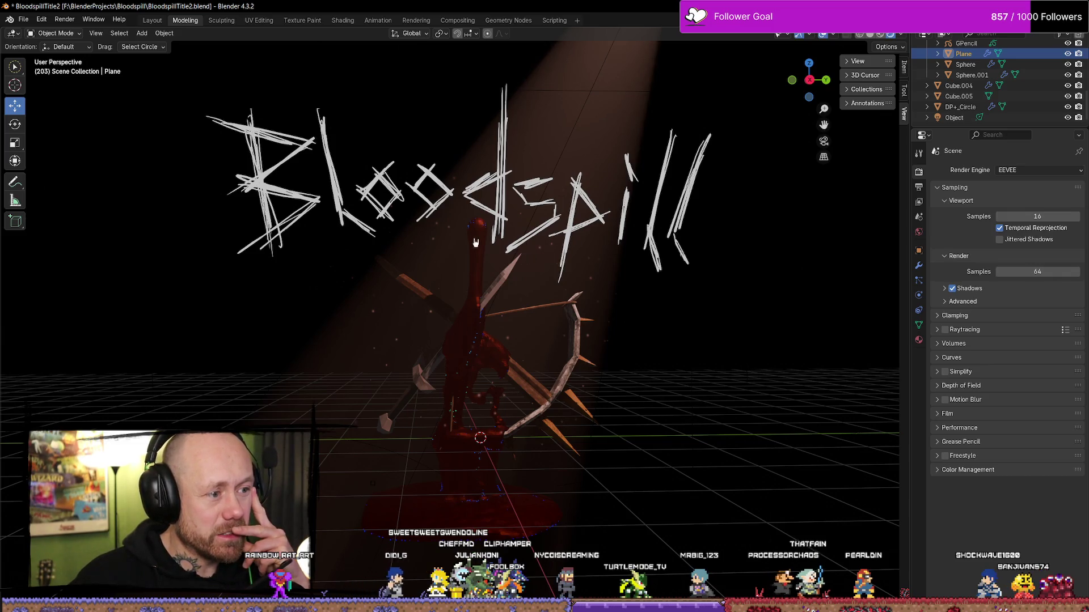
Play the Bloodspill title animation and view it through the scene camera.
key("space")
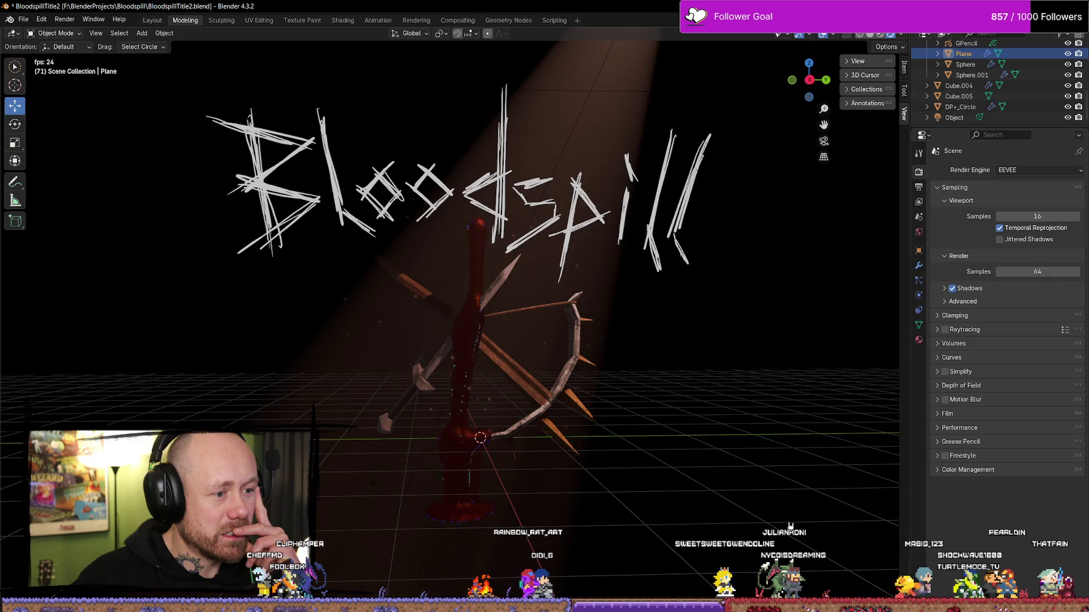
key("KP_0")
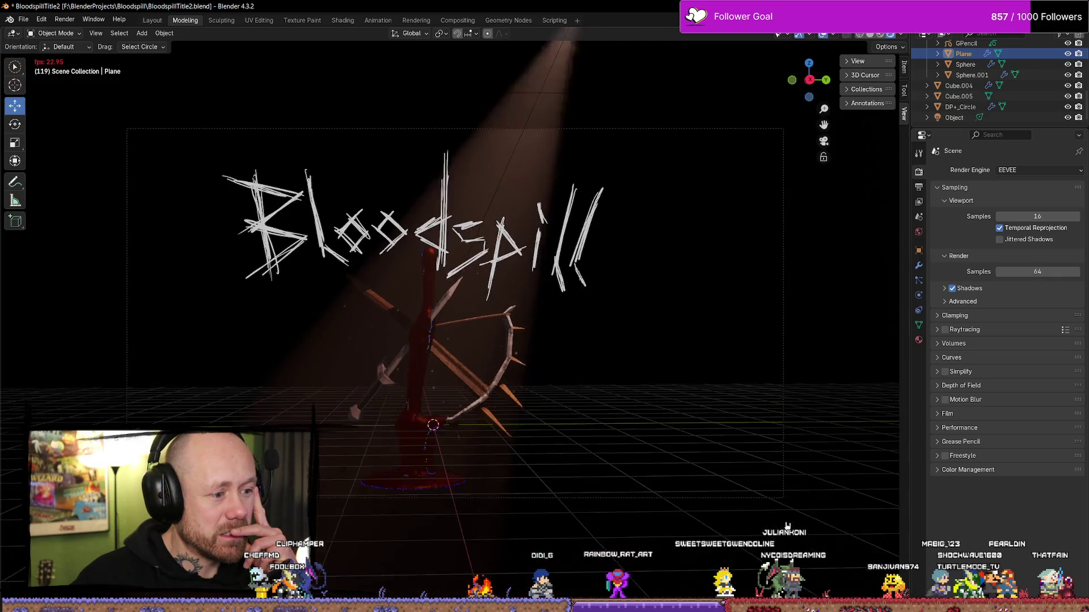
scroll(595, 352, "up", 3)
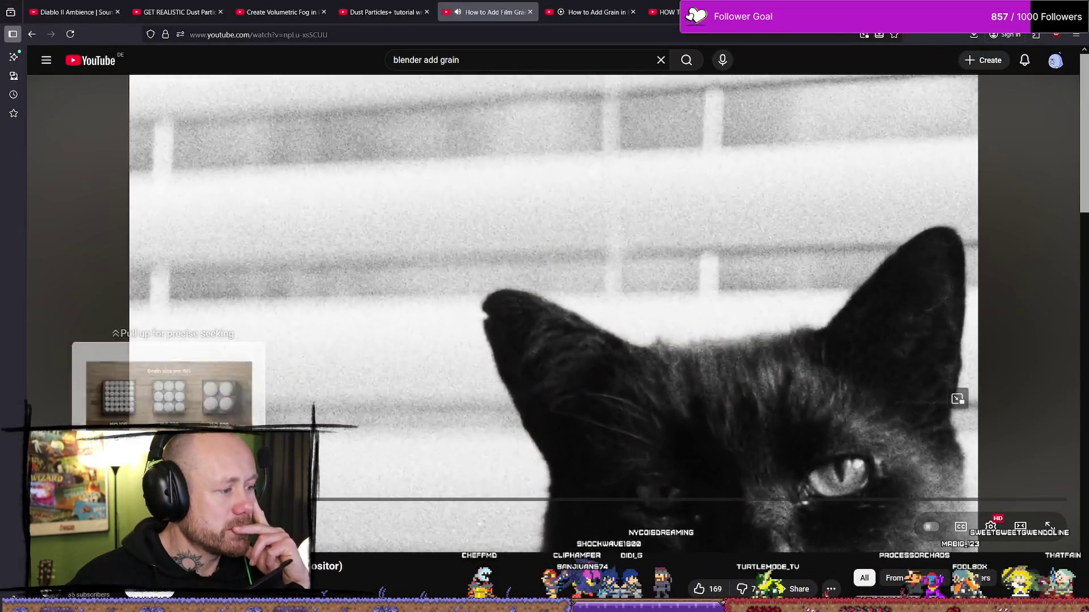
Scrub the film grain tutorial past the ISO grain comparison to the empty compositor node tree.
left_click(170, 498)
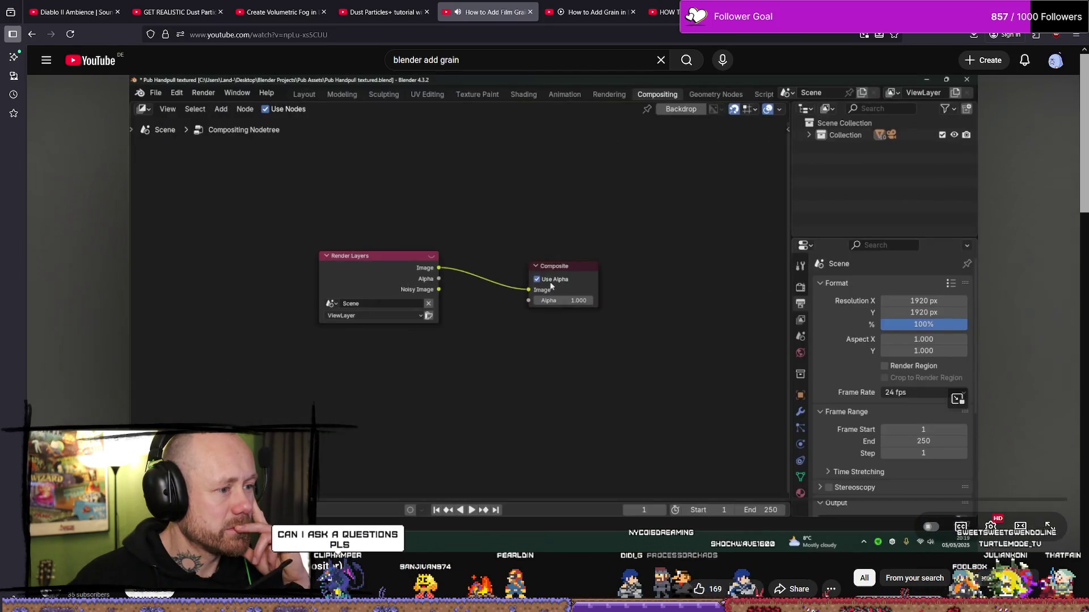
mouse_move(216, 502)
left_mouse_down()
mouse_move(194, 502)
mouse_move(215, 502)
left_mouse_up()
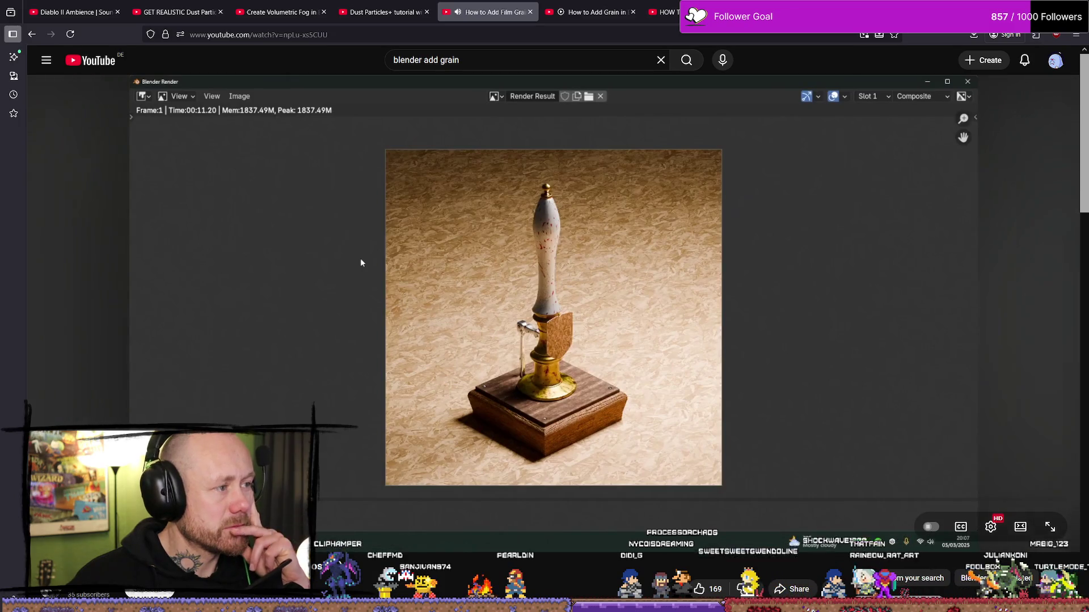
mouse_move(249, 502)
left_mouse_down()
mouse_move(142, 502)
mouse_move(244, 502)
left_mouse_up()
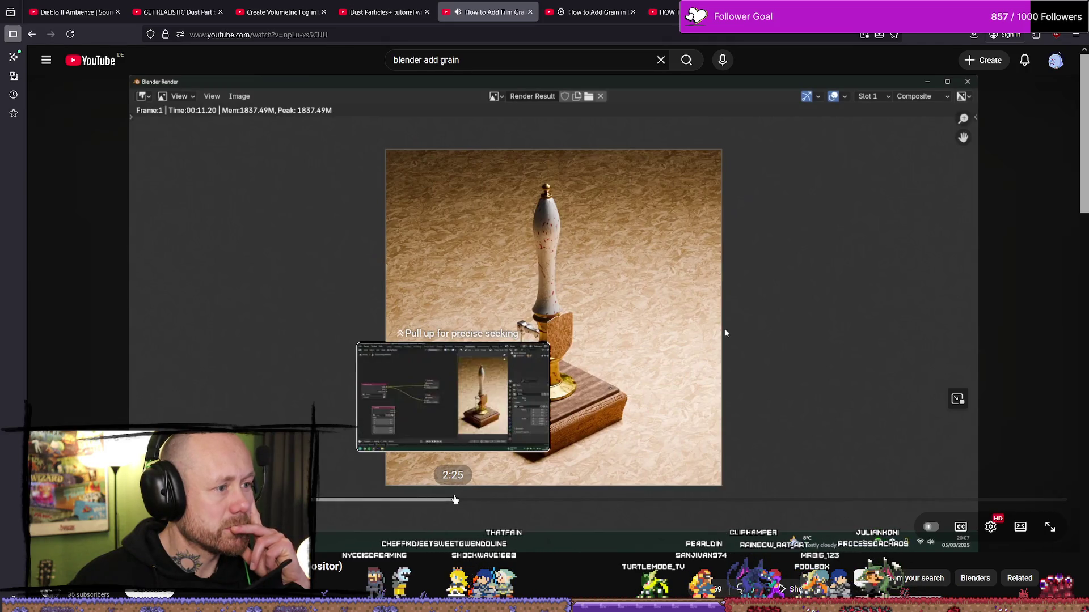
left_click_drag(454, 502, 470, 493)
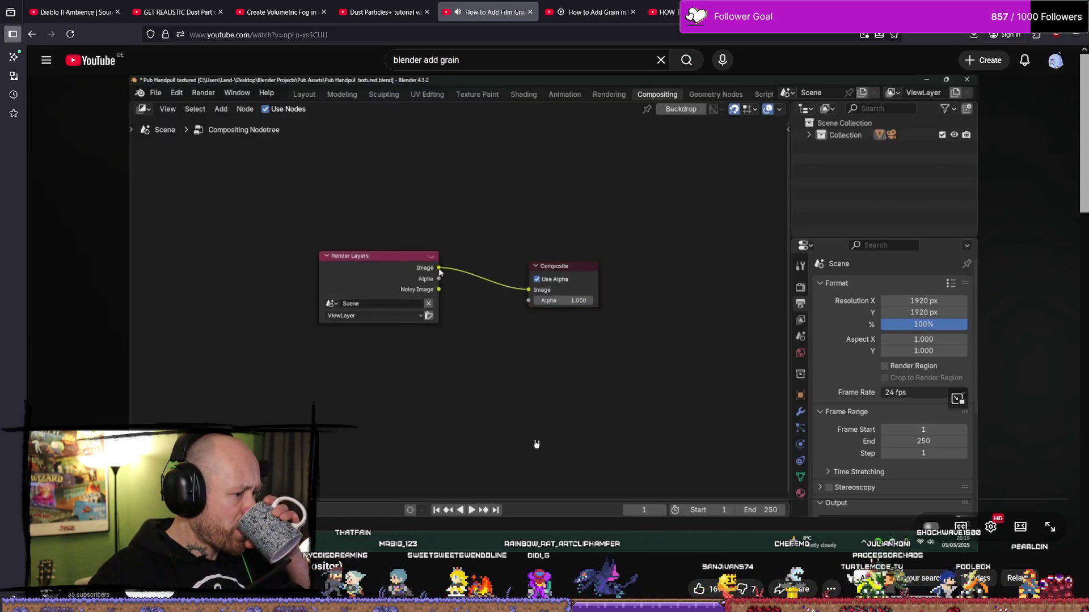
Dismiss the video's context menu, check the playback speed options, and resume the grain tutorial.
right_click(554, 400)
left_click(522, 381)
left_click(755, 419)
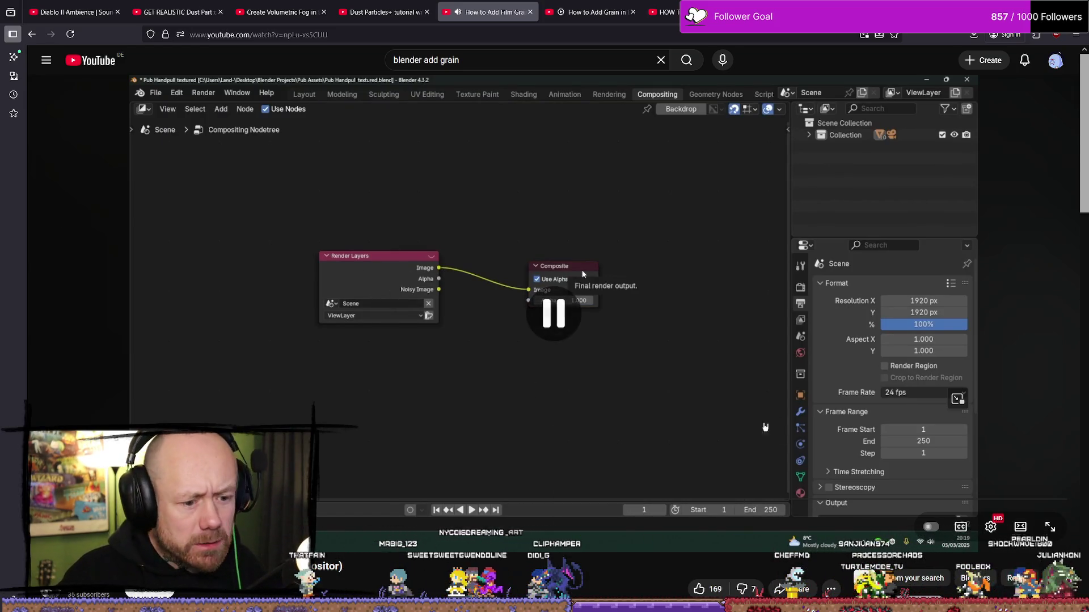
left_click(990, 526)
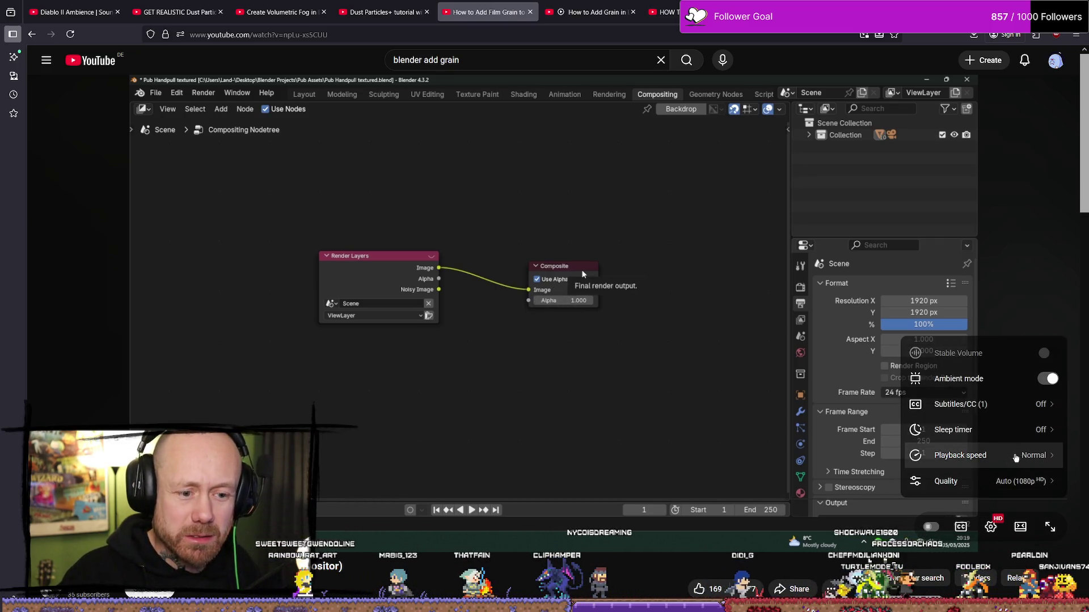
left_click(1011, 458)
left_click(797, 420)
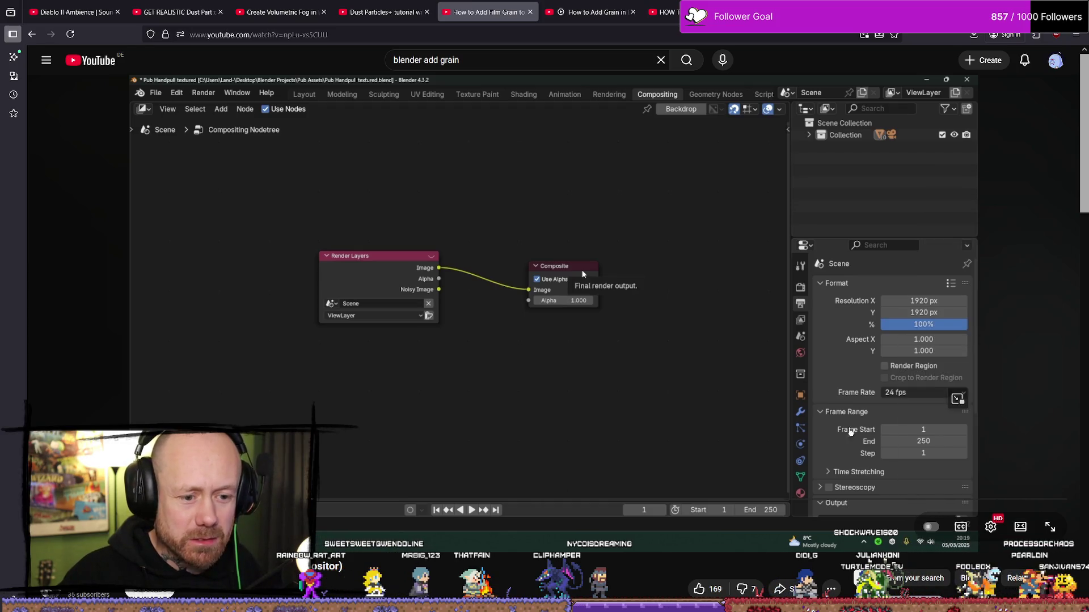
left_click(829, 392)
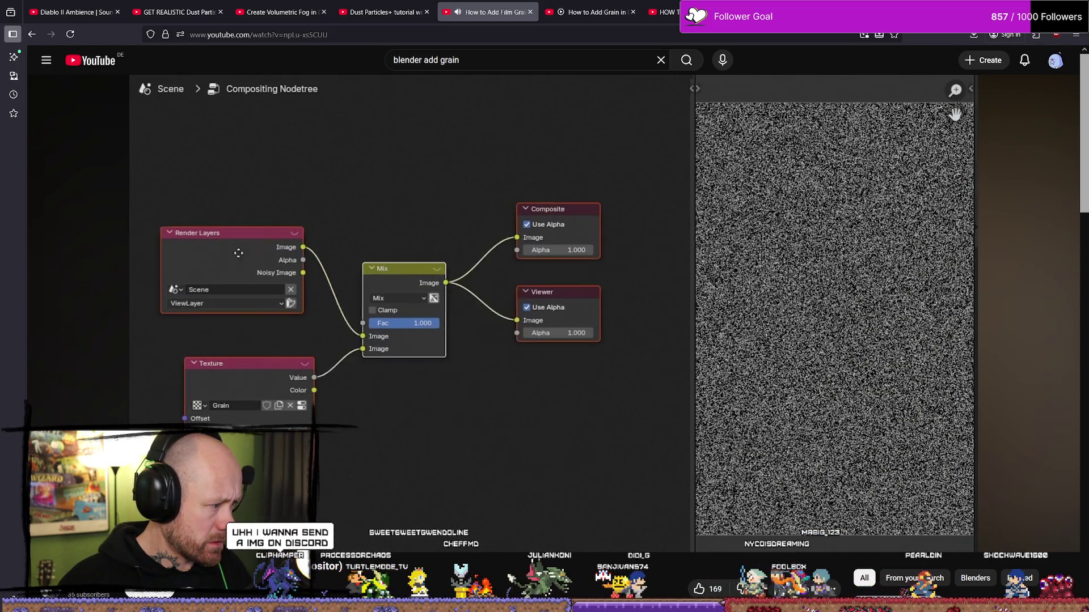
Pause the tutorial on the grain mixed at factor 0.066, then switch to Discord.
left_click(666, 406)
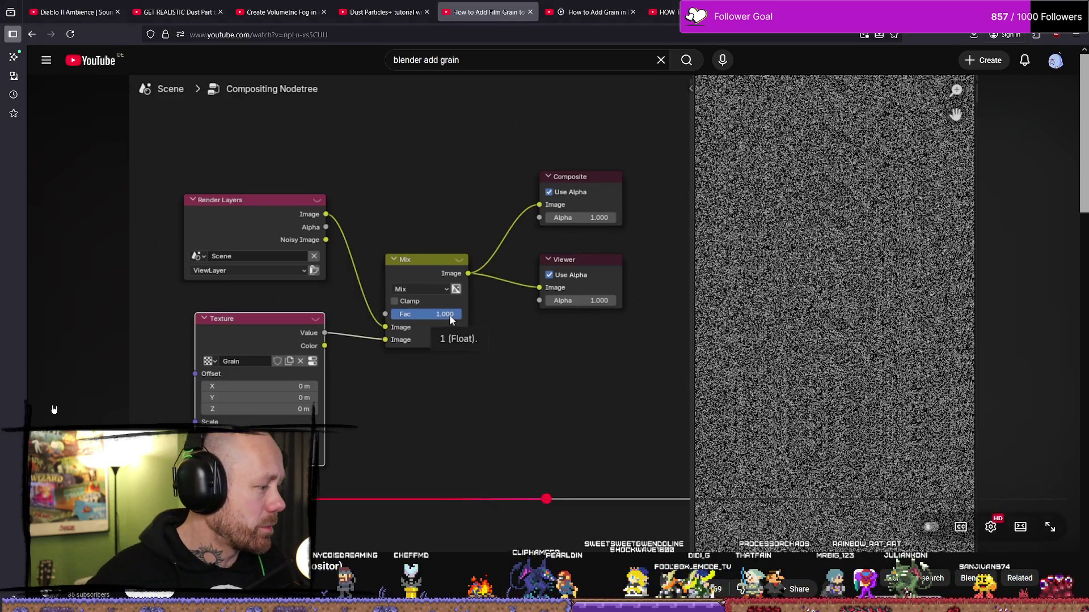
left_click(632, 365)
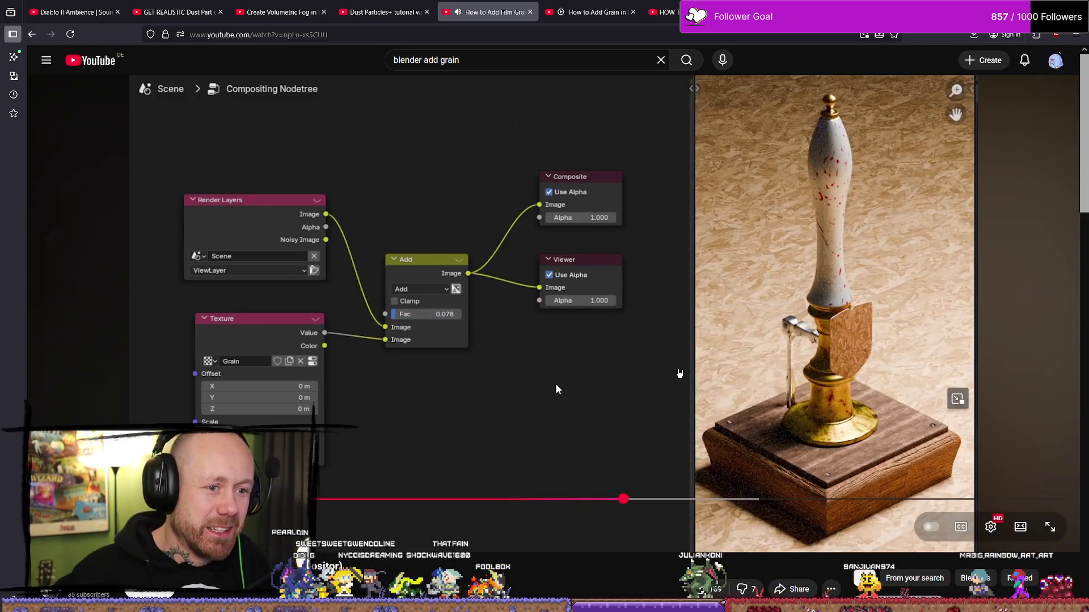
mouse_move(675, 352)
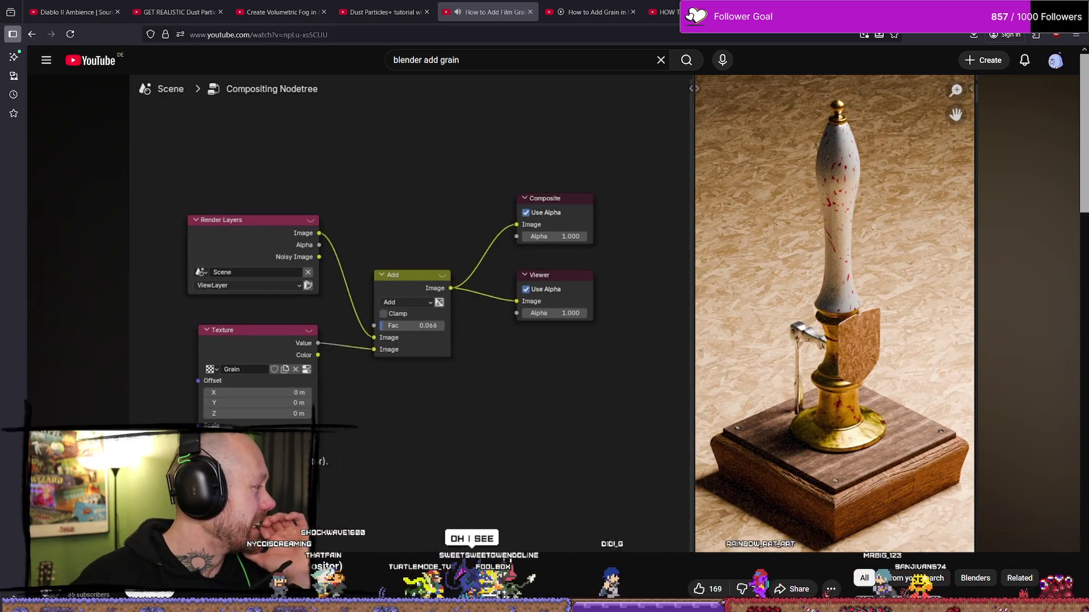
left_click(484, 389)
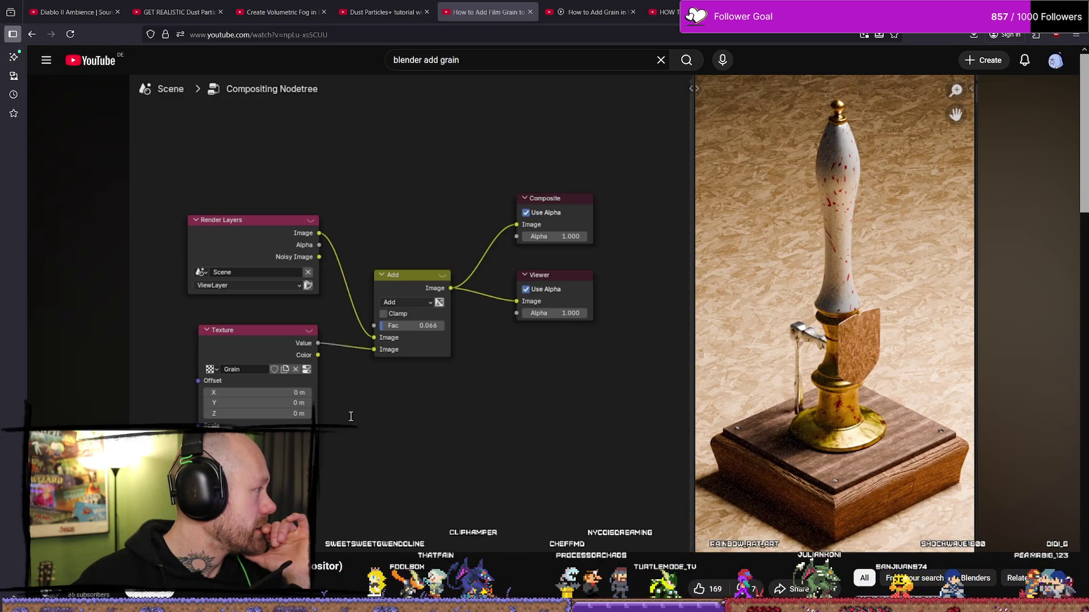
key("alt+Tab")
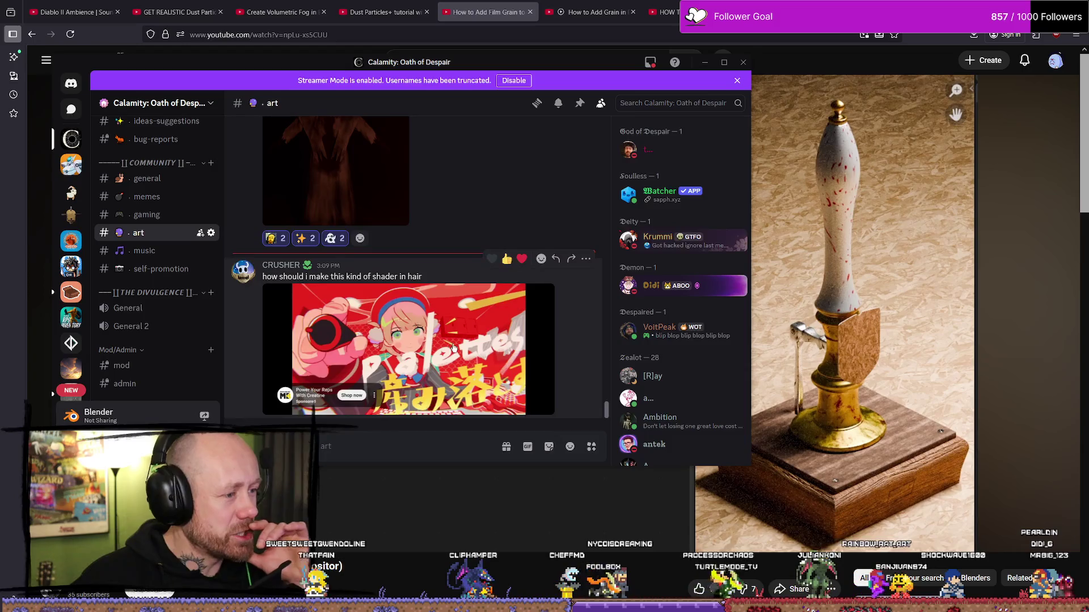
left_click(414, 318)
left_click(383, 215)
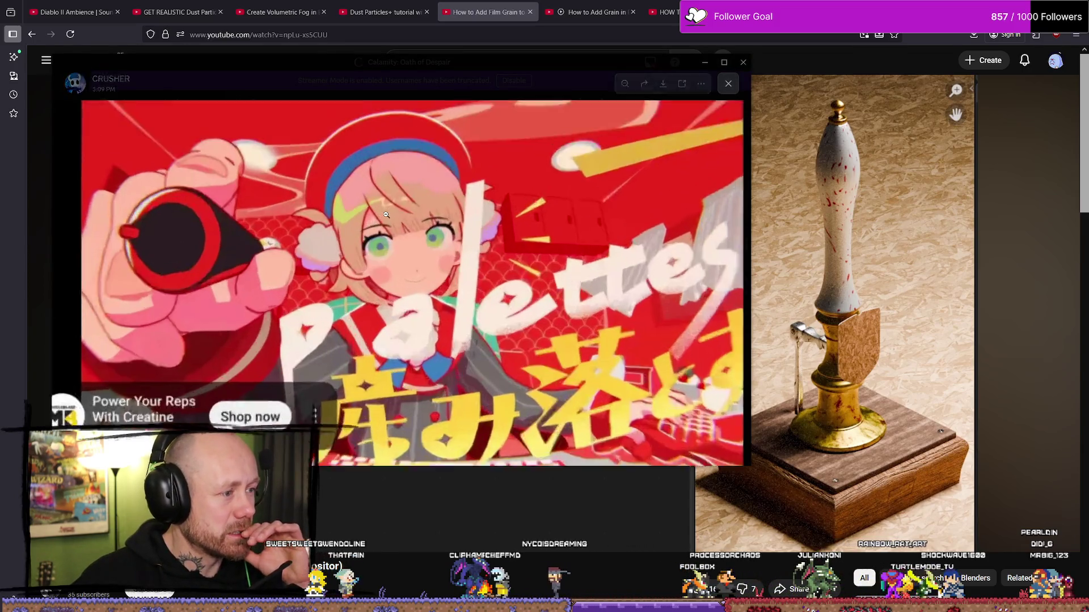
left_click(358, 271)
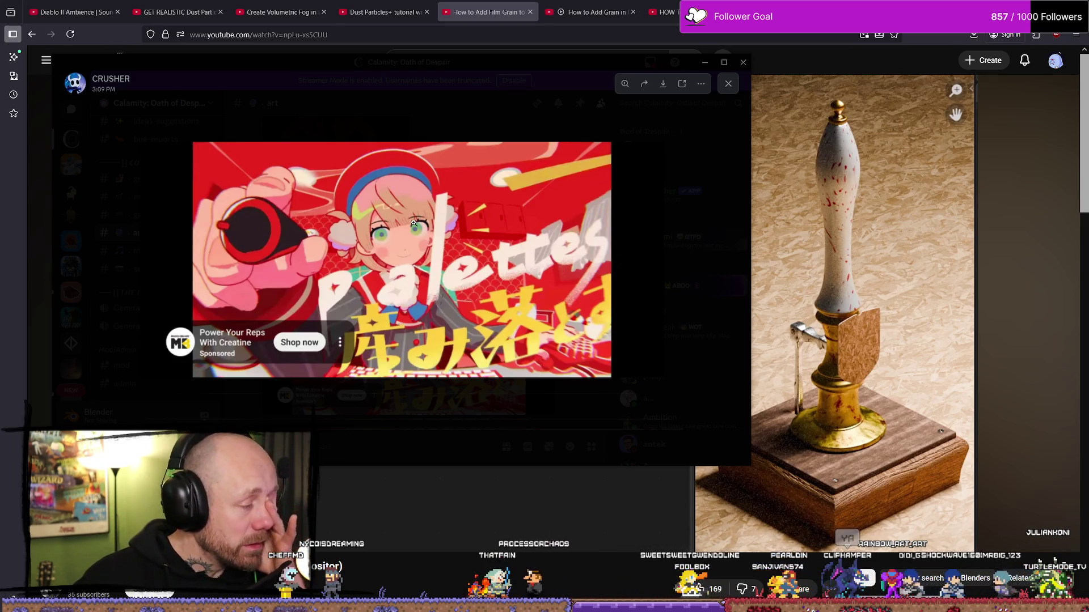
left_click(727, 84)
left_click_drag(590, 63, 509, 65)
left_click(624, 62)
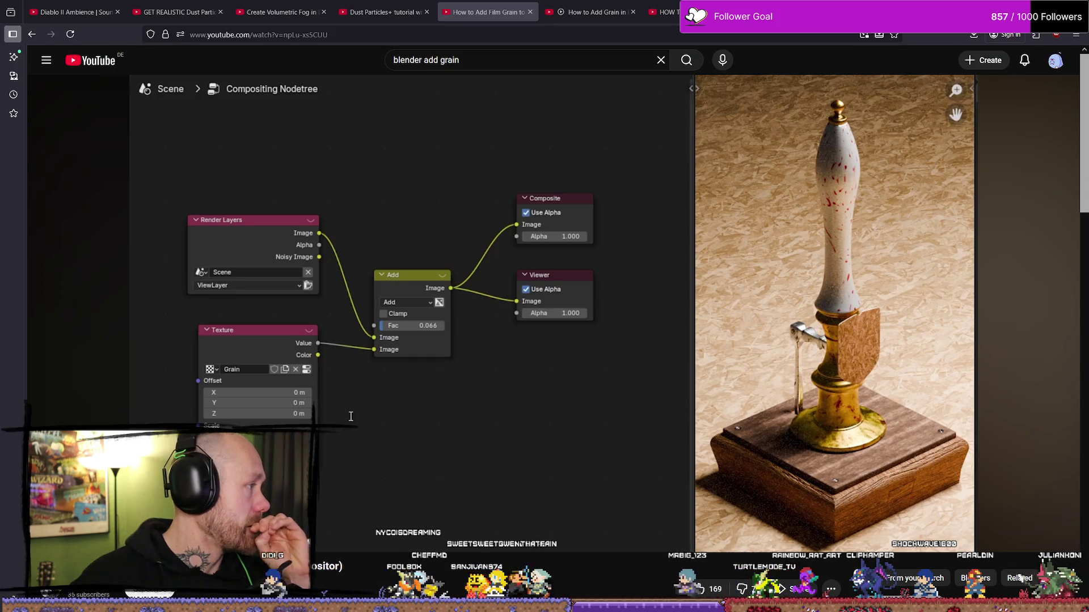
Rewind the grain tutorial to its Render Layers–Composite setup, pause it, and minimize the browser.
left_click(544, 263)
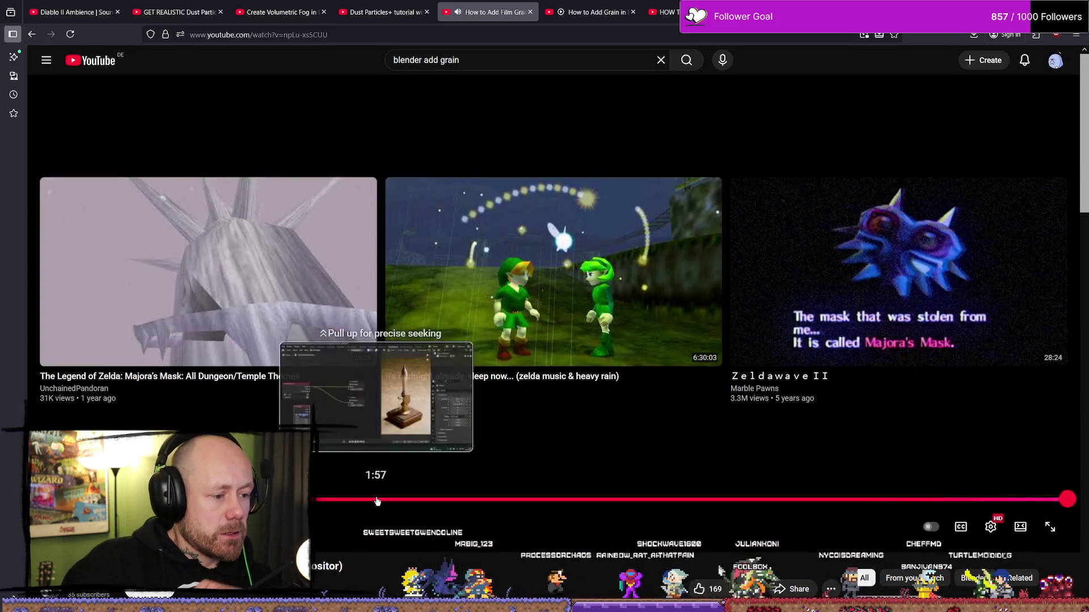
left_click_drag(384, 499, 322, 503)
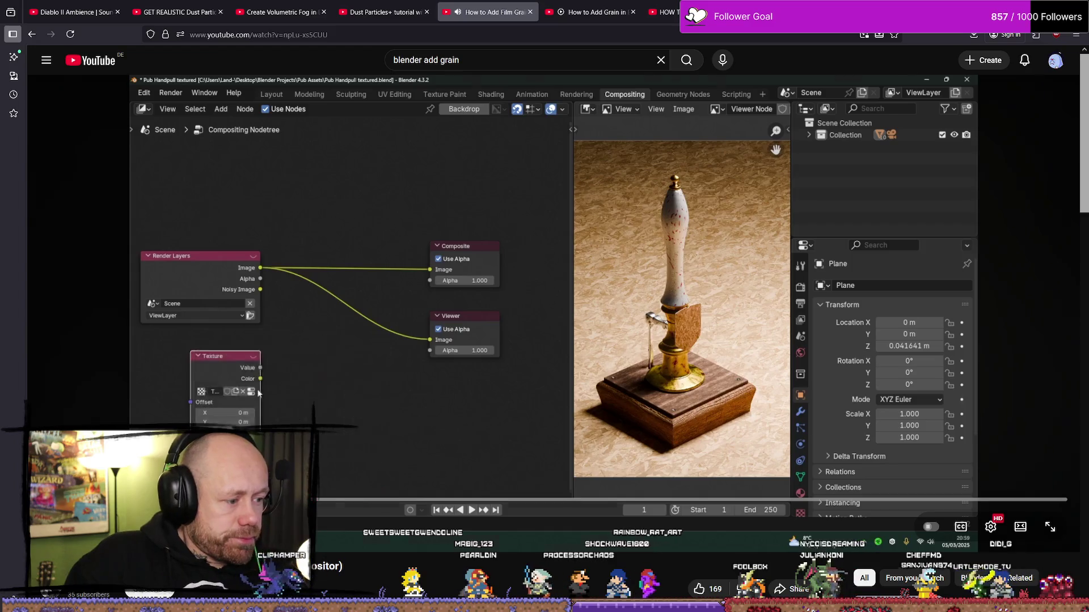
left_click(385, 303)
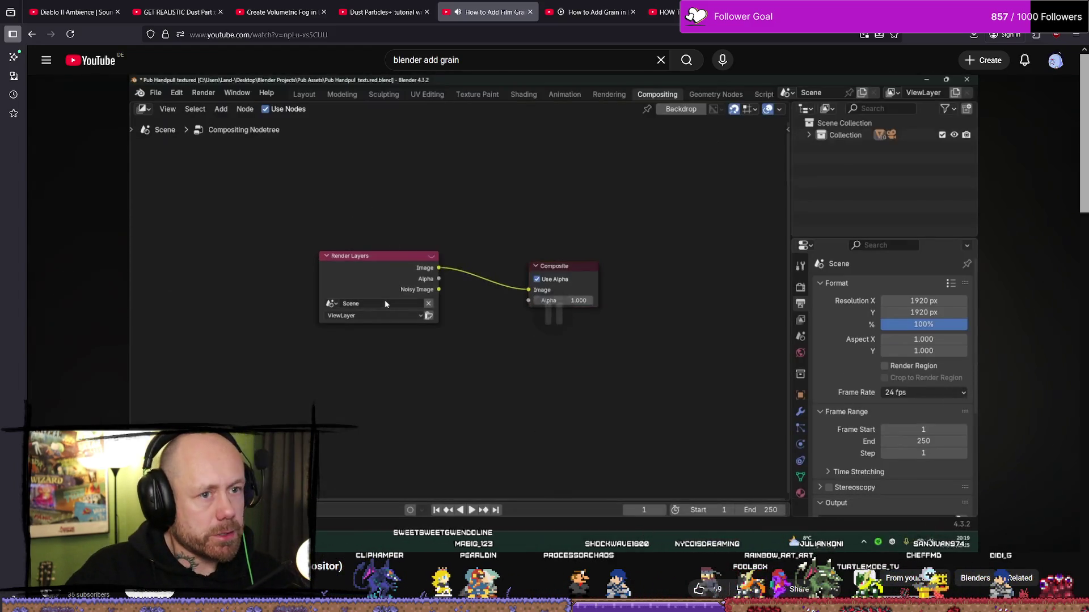
key("super+Down")
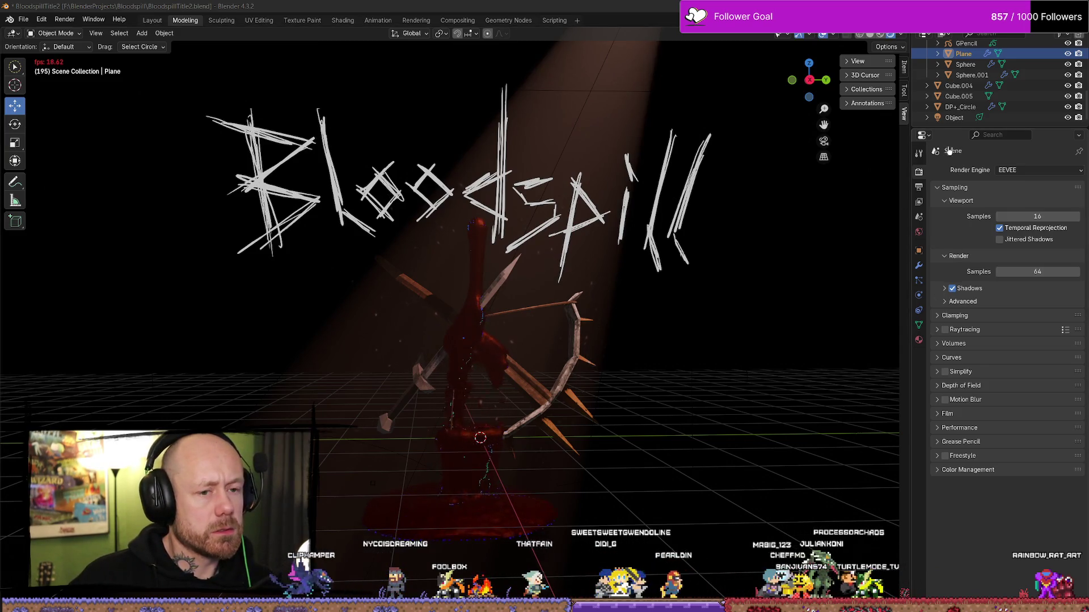
Set the Bloodspill render engine to Cycles and render frame 80 with F12.
left_click(1031, 170)
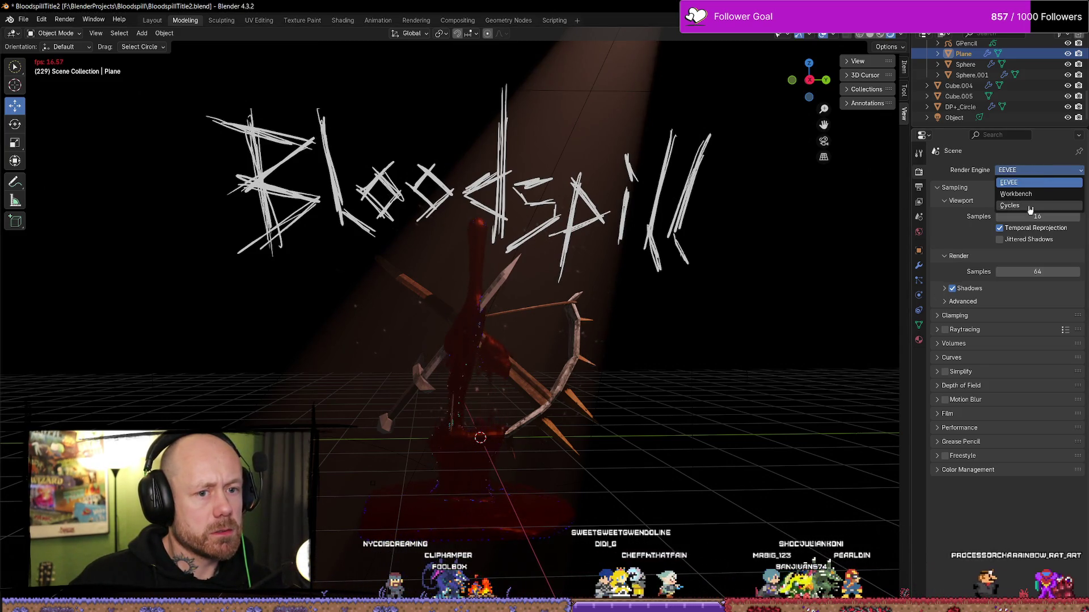
key("c")
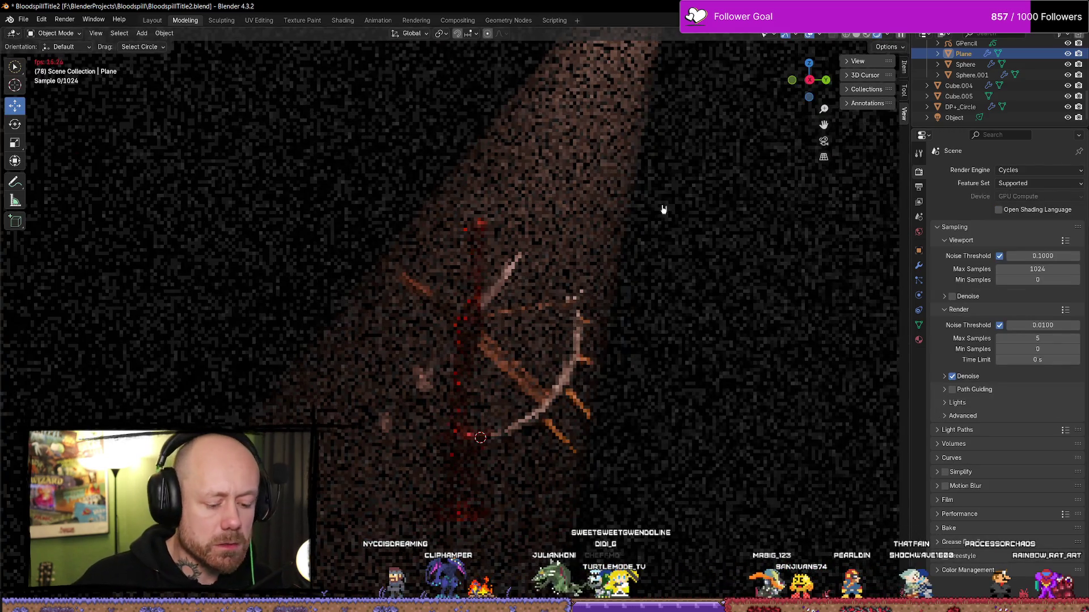
key("F12")
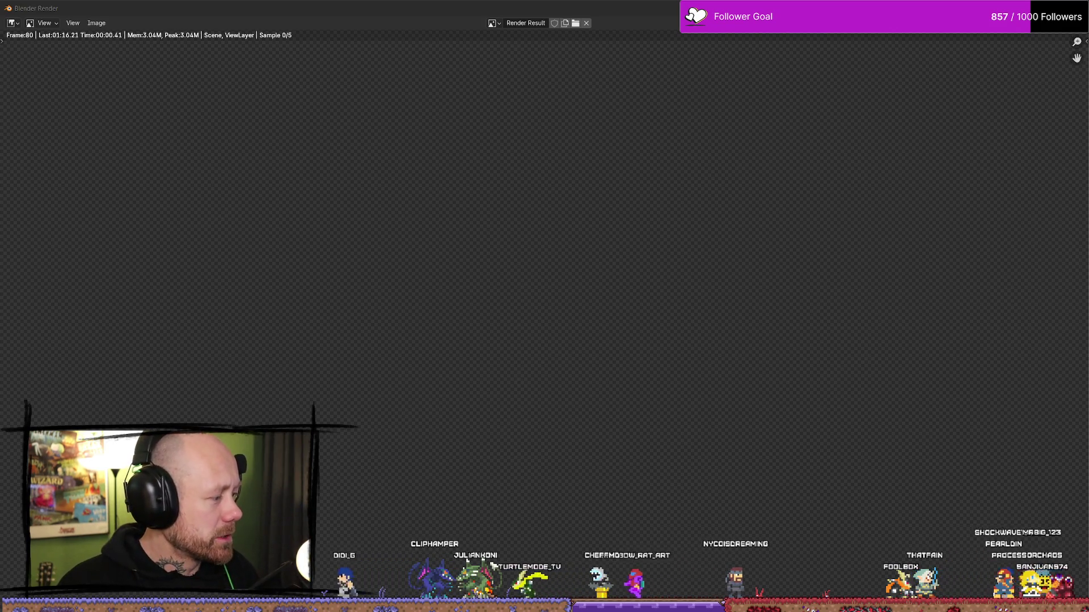
Switch past SourceTree to Discord and enlarge the T-posed character image in #art.
key("alt+Tab")
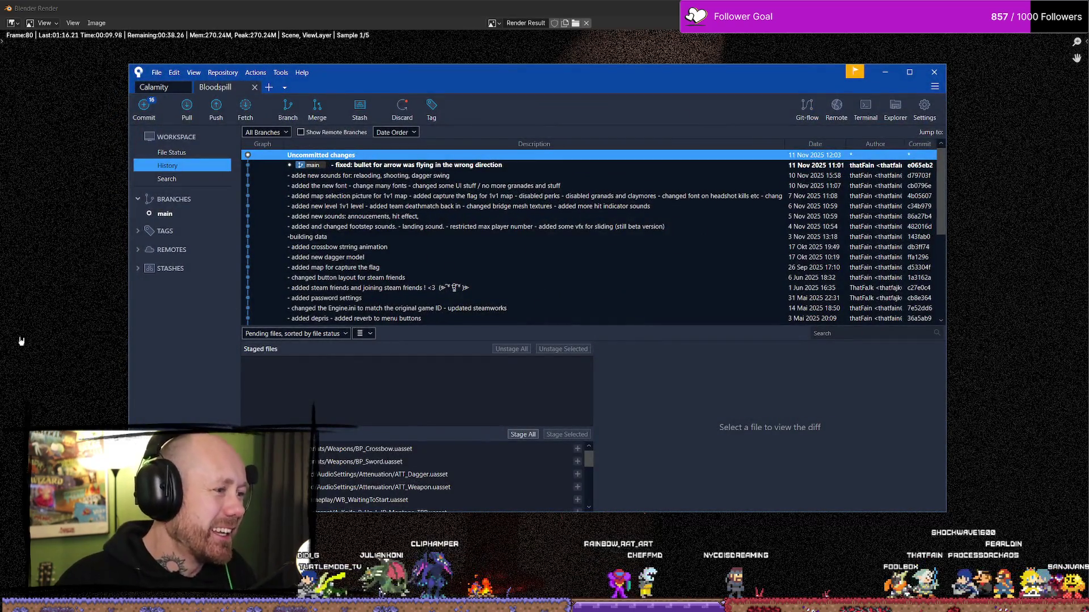
key("alt+Tab")
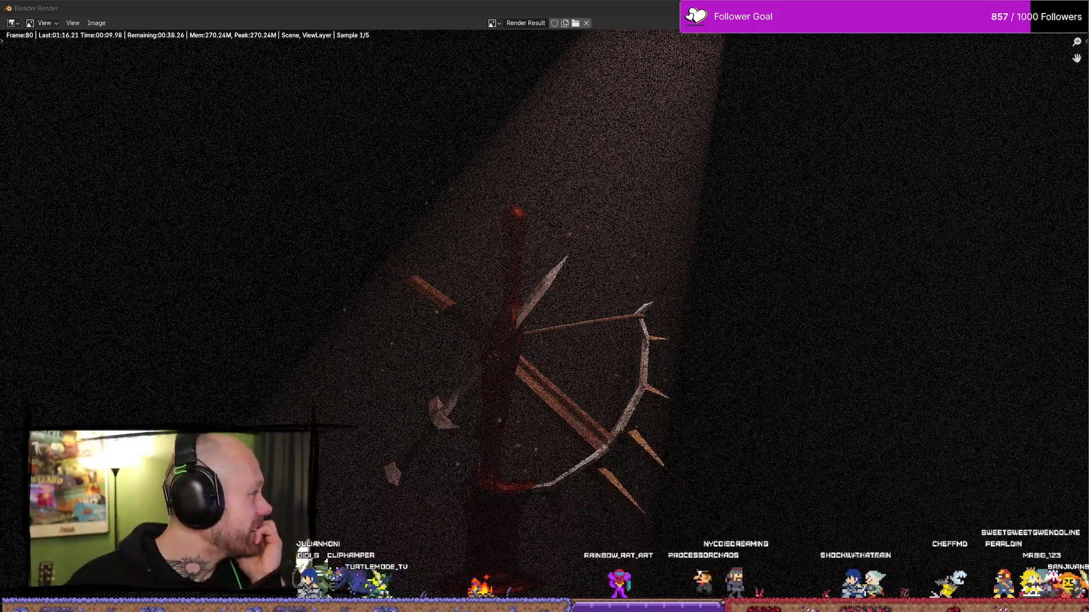
key("alt+Tab")
left_click(522, 357)
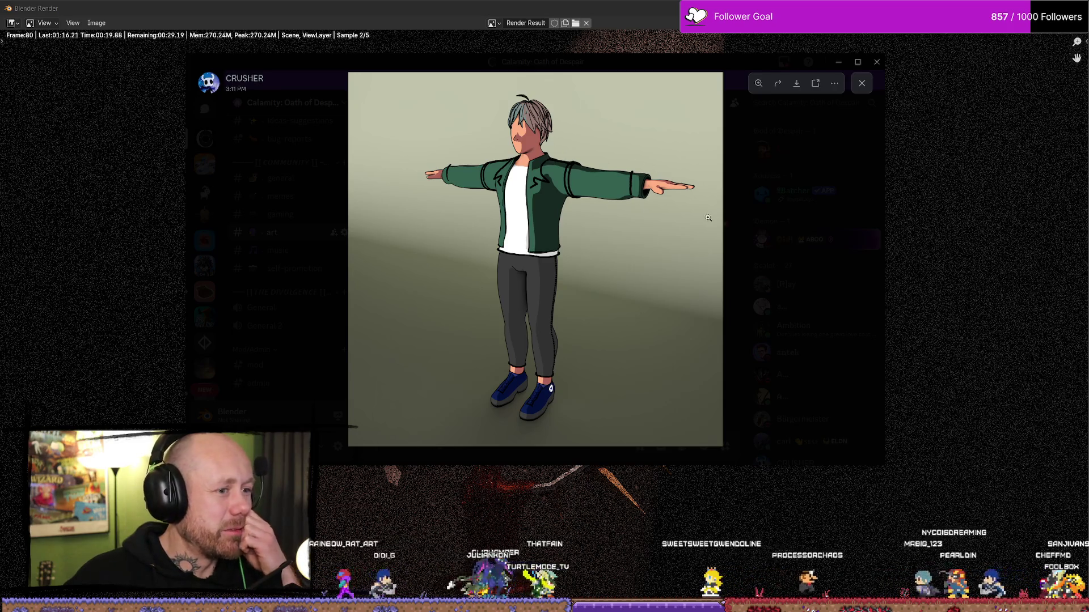
Zoom in on the character's upper body and back out to fit, twice.
left_click(532, 132)
left_click(535, 130)
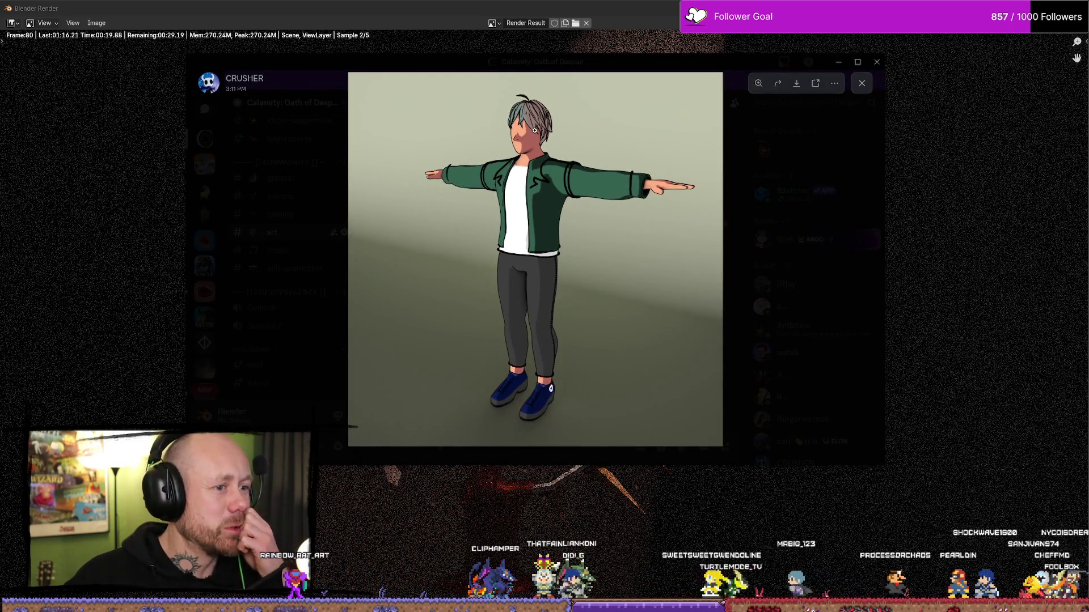
left_click(527, 124)
left_click(529, 134)
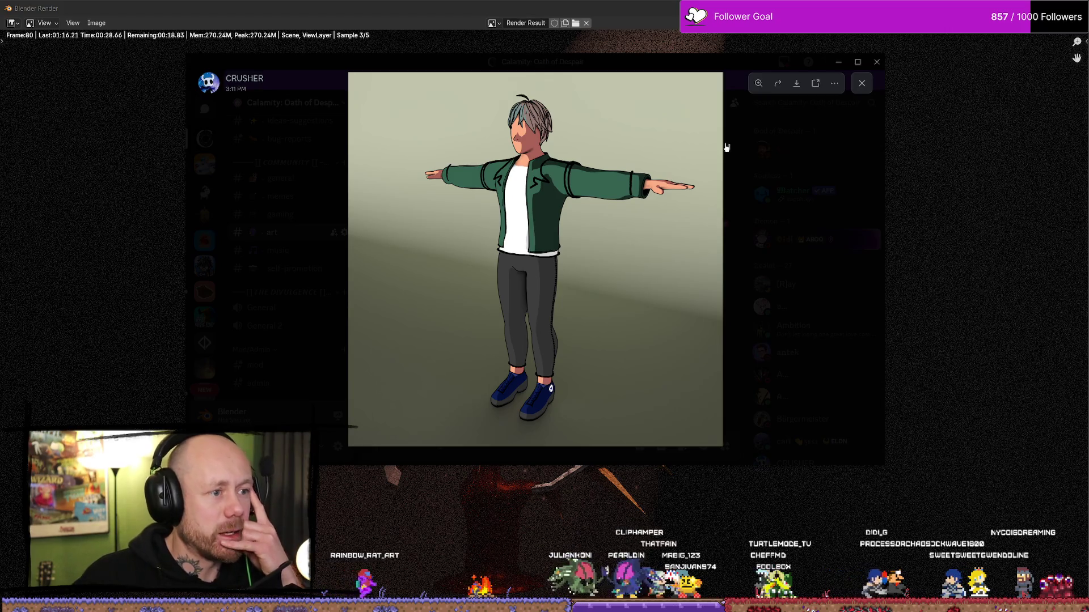
Close the image viewer and shift the Discord window to the right.
left_click(801, 130)
left_click(489, 323)
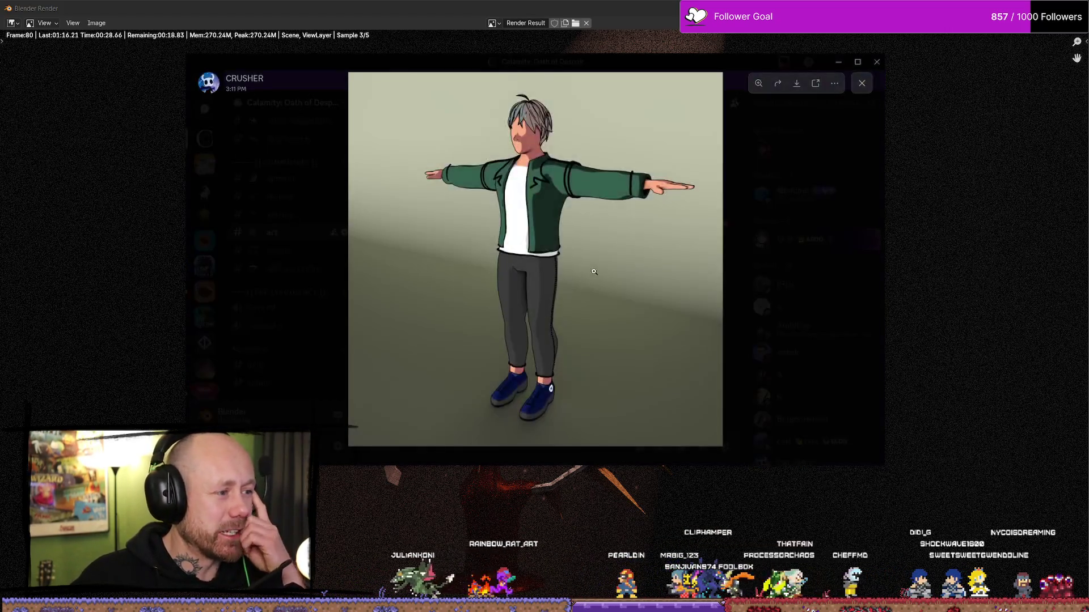
left_click(861, 83)
mouse_move(723, 64)
left_mouse_down()
mouse_move(791, 67)
mouse_move(0, 68)
left_mouse_up()
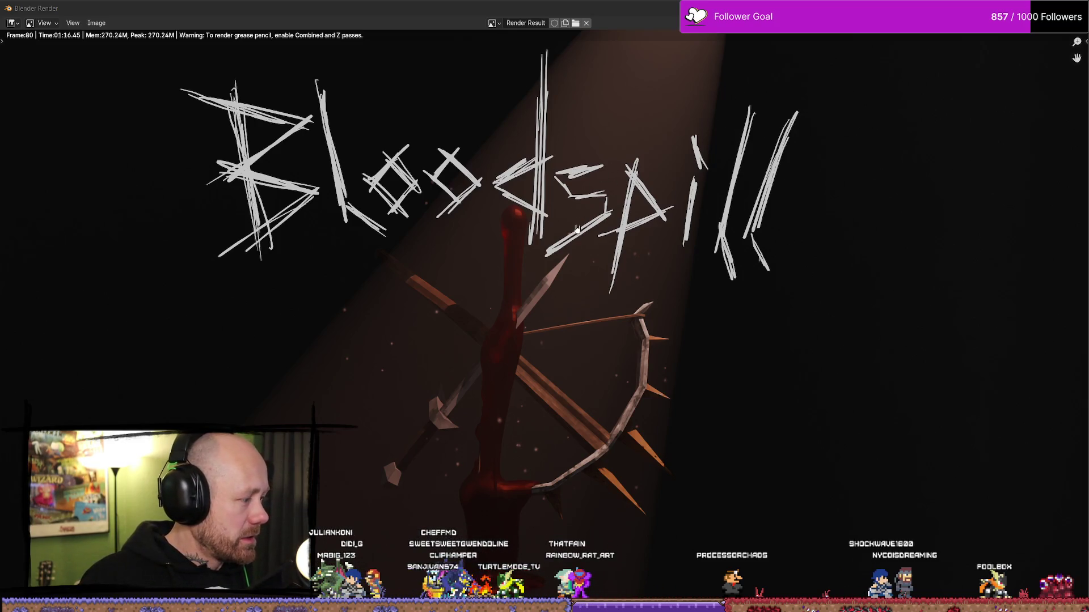
Close the finished Blender Render window and switch to the Compositing workspace.
left_click(1051, 8)
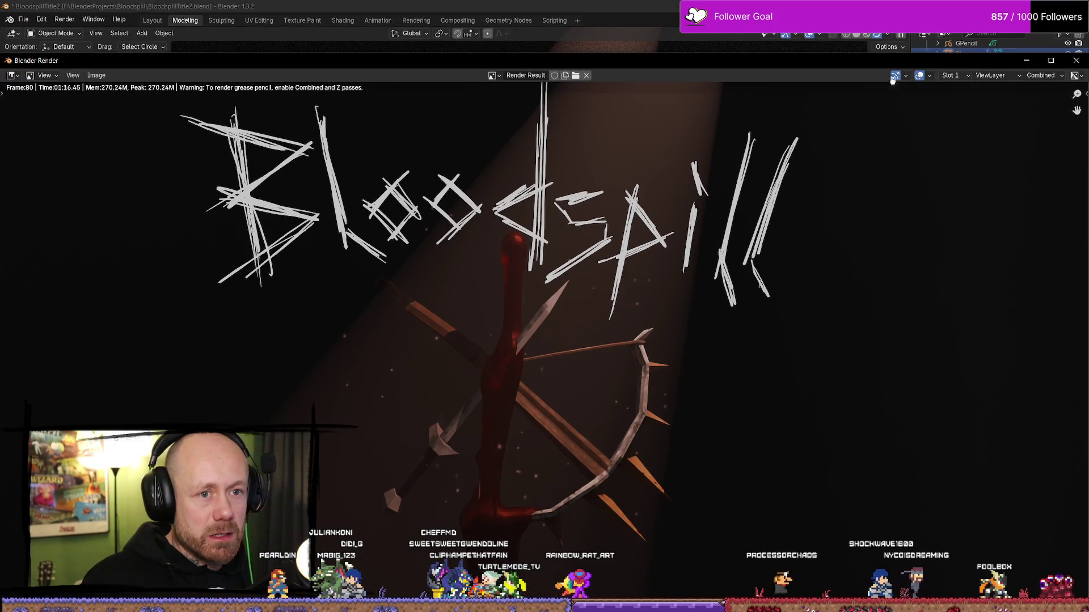
mouse_move(1054, 66)
left_mouse_down()
mouse_move(994, 92)
mouse_move(1032, 11)
mouse_move(1015, 44)
mouse_move(1030, 38)
mouse_move(526, 204)
left_mouse_up()
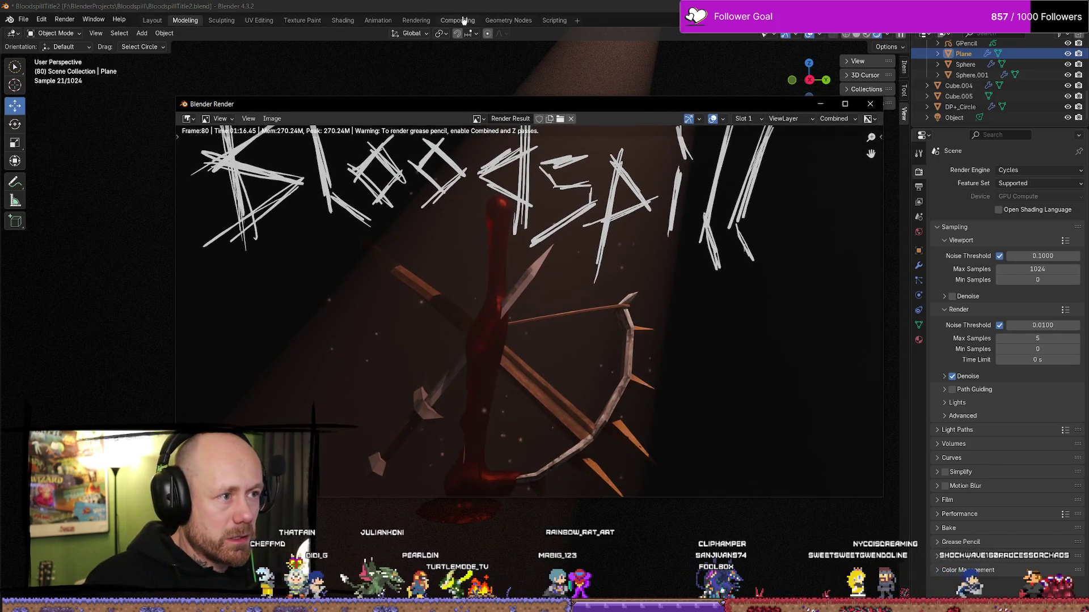
key("Escape")
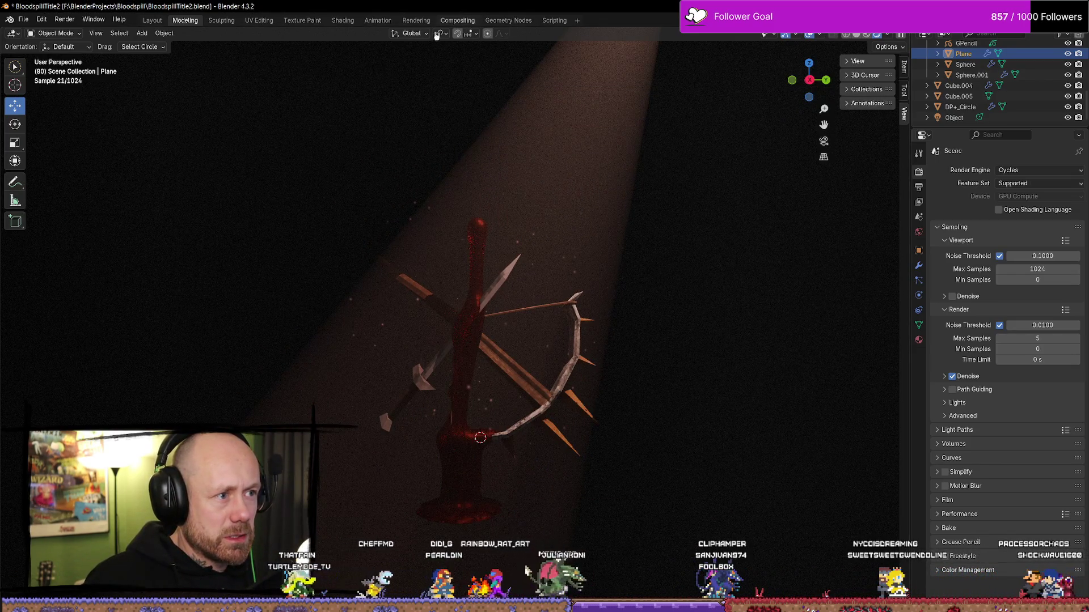
key("ctrl+Page_Up")
key("ctrl+Page_Up")
key("ctrl+Page_Up")
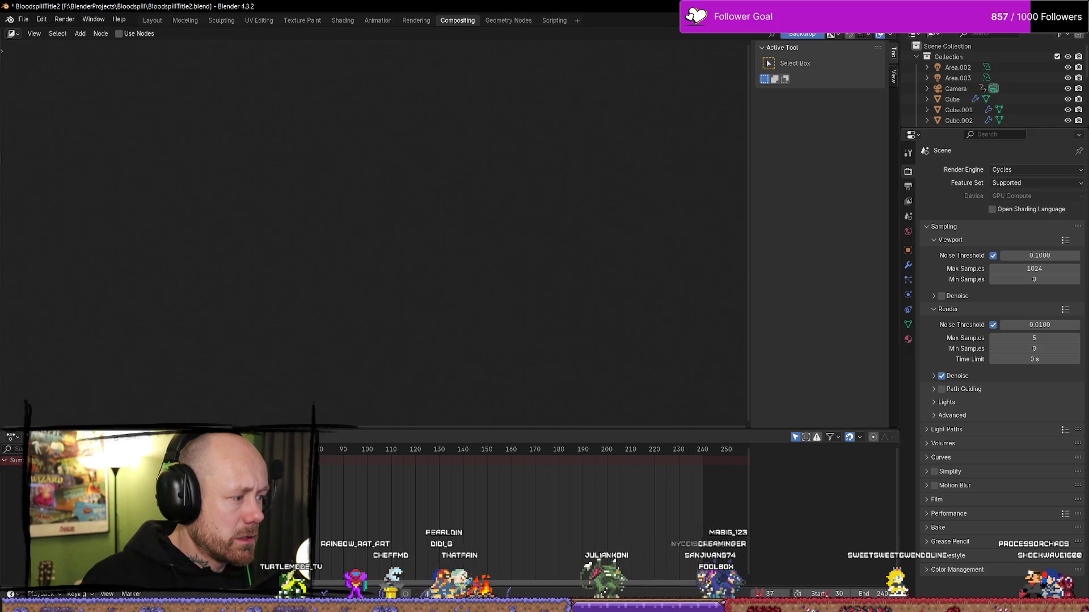
Save the file, enable the compositor Backdrop, save again, and browse the Add menu.
key("ctrl+s")
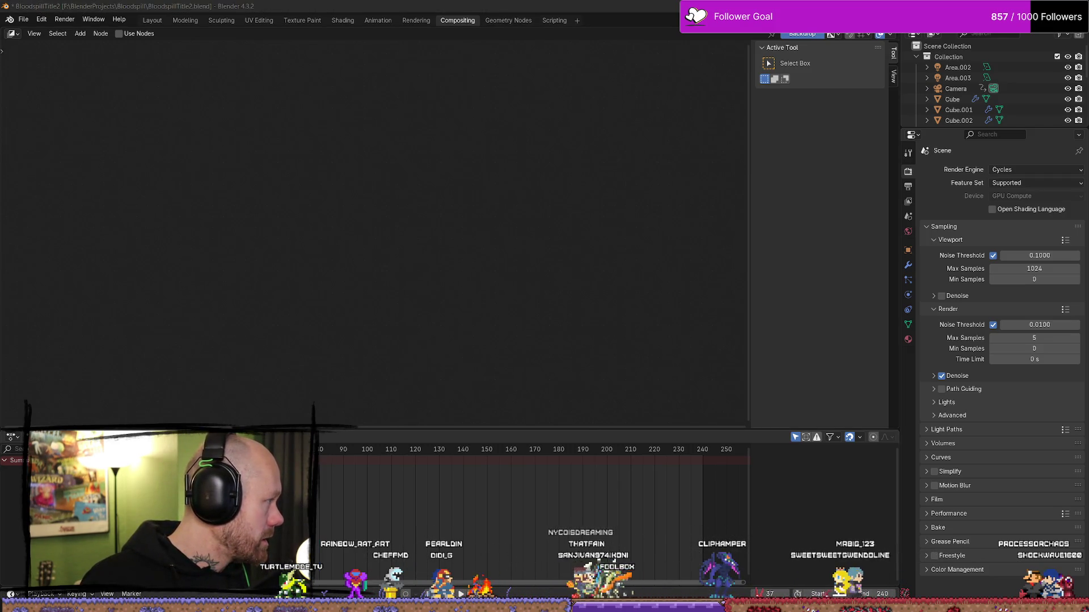
left_click(810, 35)
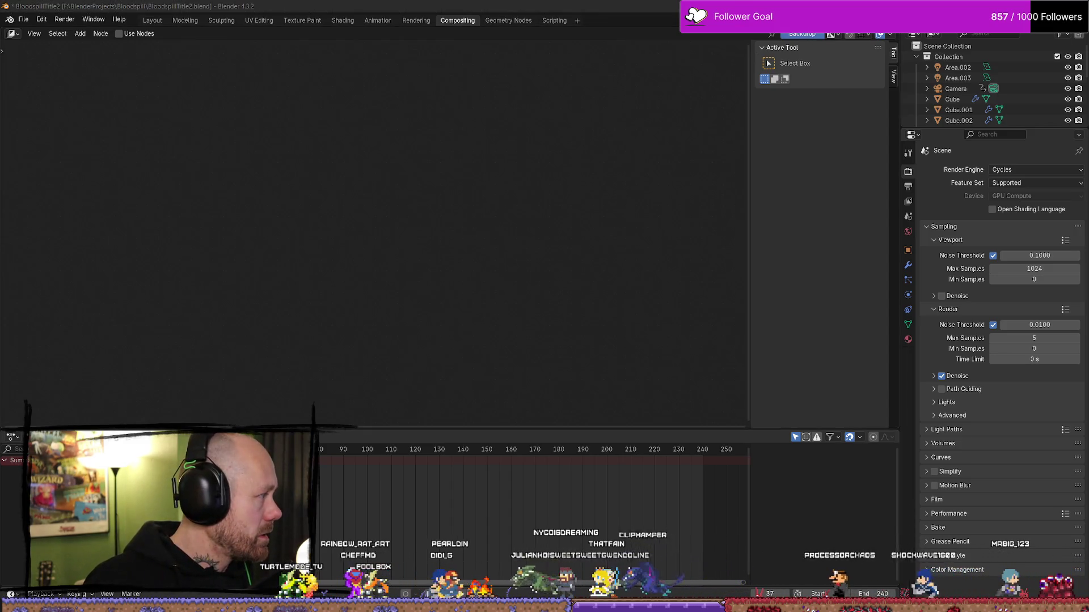
key("ctrl+s")
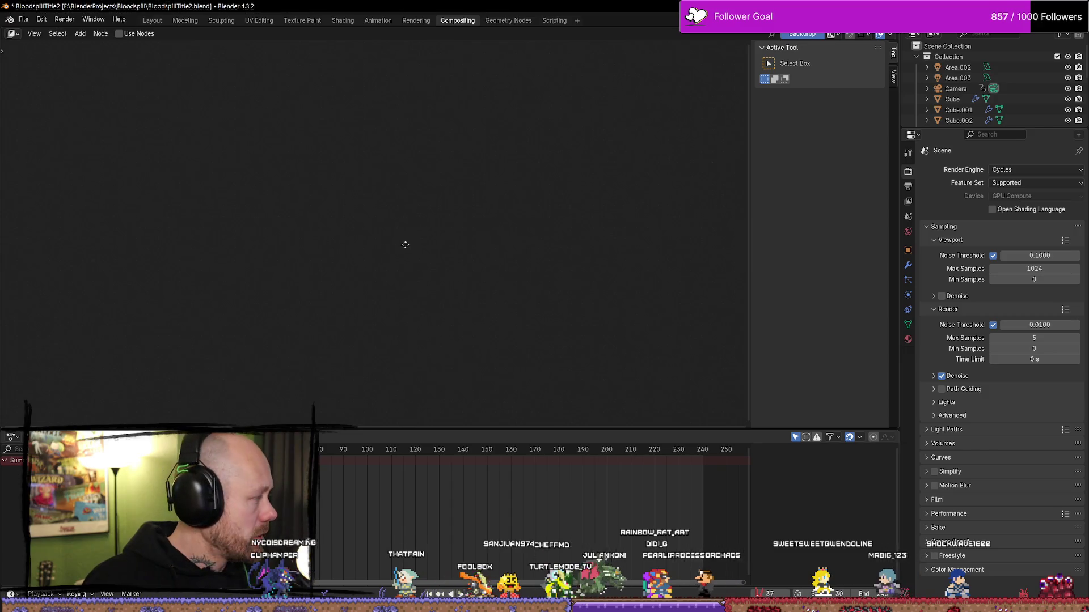
key("shift+a")
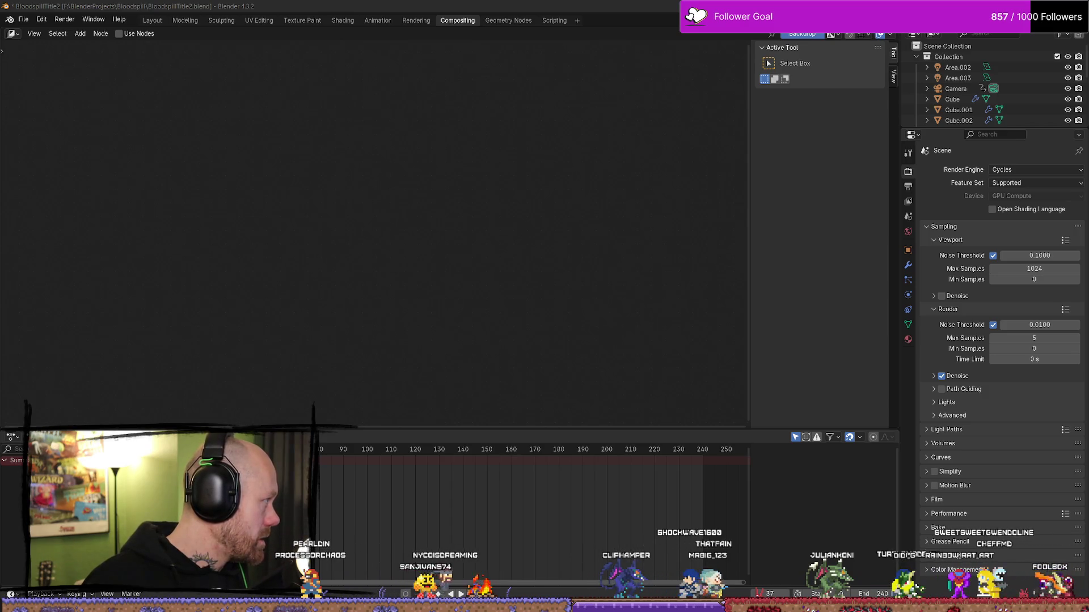
Enable Use Nodes and move the Render Layers node further left of Composite.
left_click(120, 34)
mouse_move(392, 212)
middle_mouse_down()
mouse_move(495, 212)
mouse_move(345, 227)
mouse_move(567, 227)
mouse_move(406, 238)
middle_mouse_up()
scroll(423, 224, "up", 2)
scroll(625, 217, "down", 1)
left_click_drag(362, 238, 283, 238)
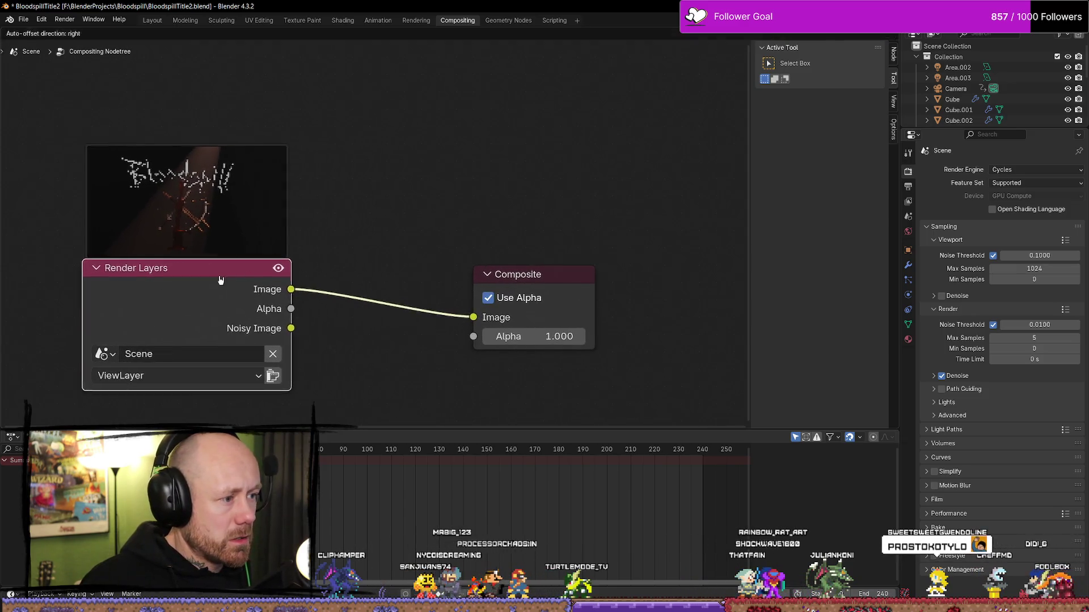
scroll(489, 210, "down", 3)
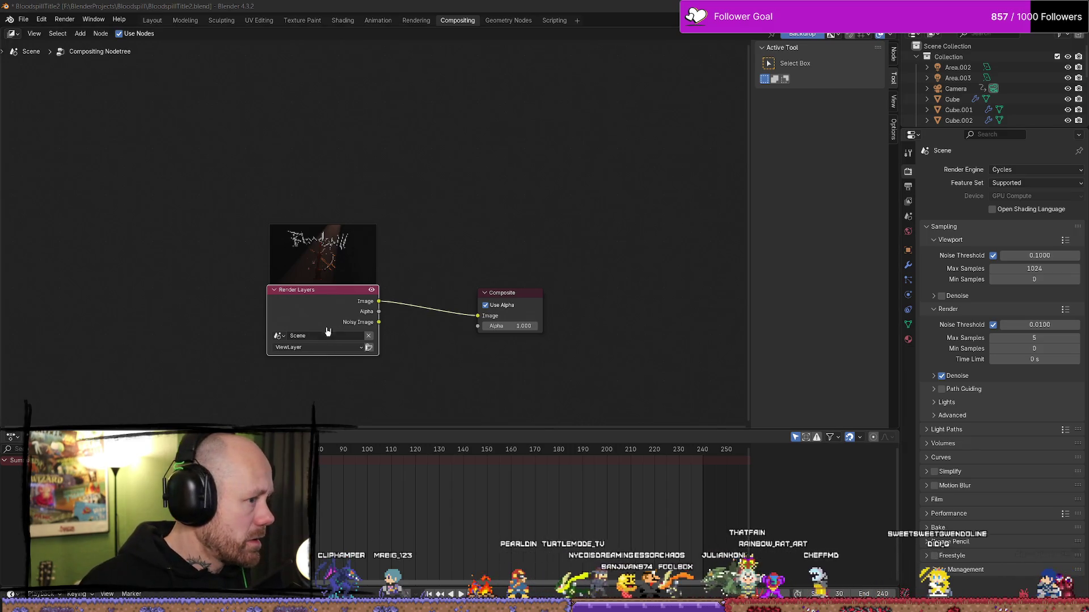
Hide the Render Layers preview, move Composite right, and turn off the Backdrop.
left_click(372, 291)
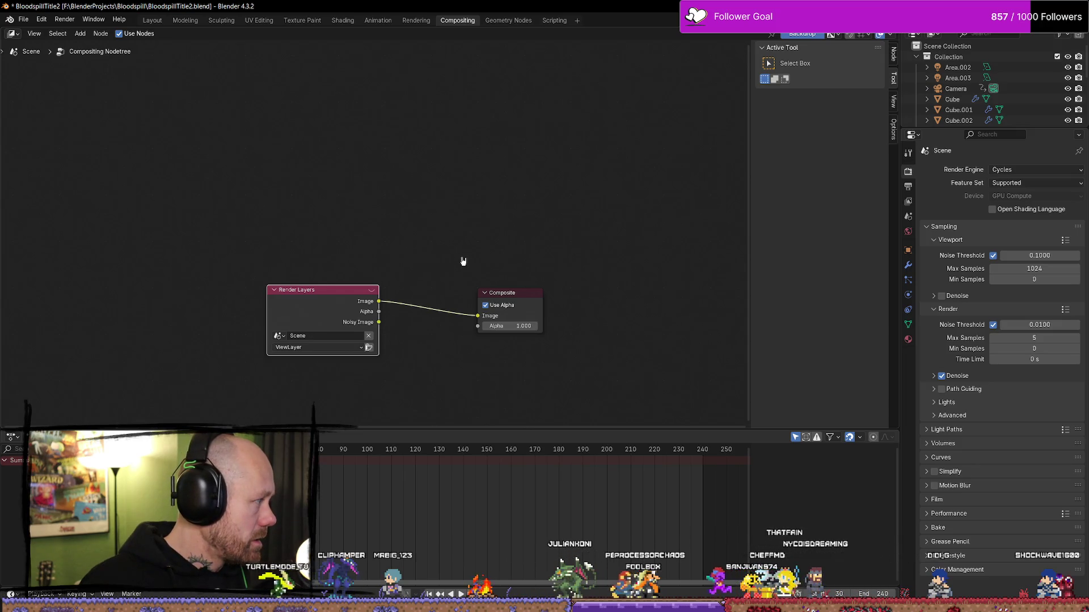
left_click_drag(511, 295, 553, 291)
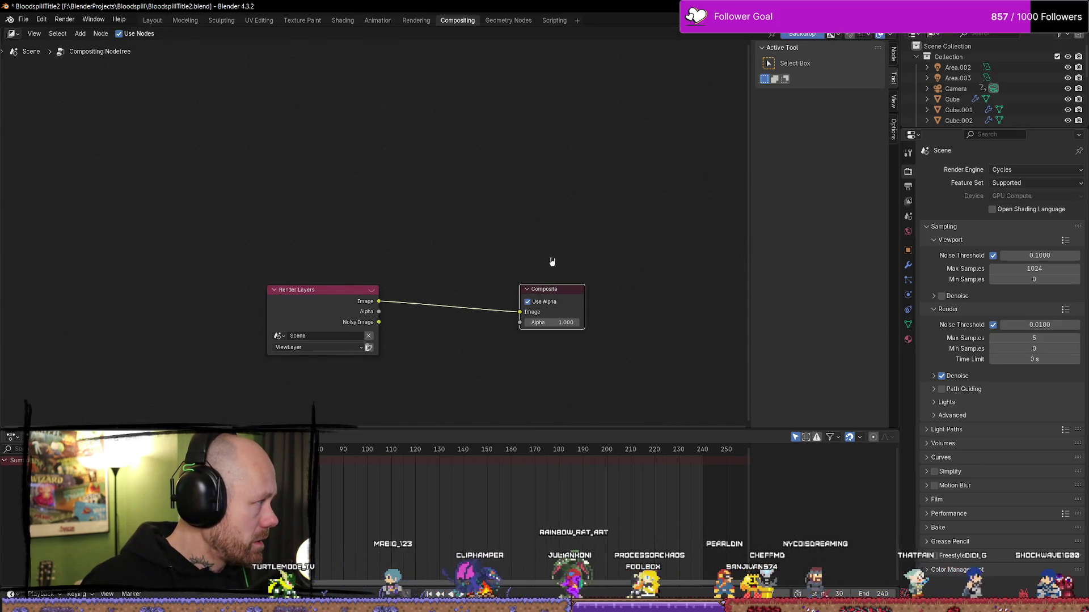
left_click(804, 36)
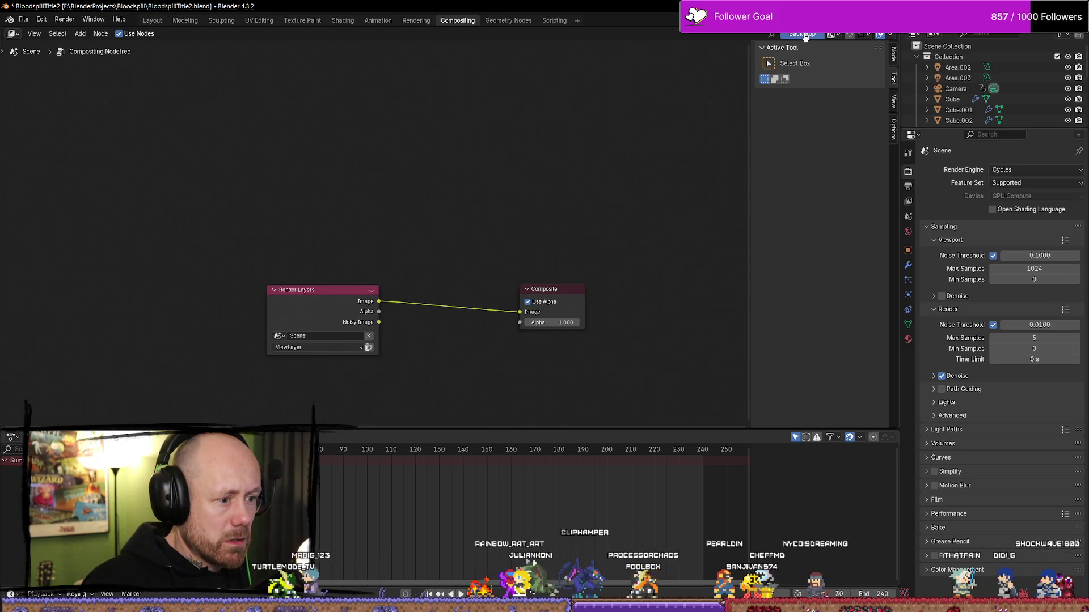
right_click(380, 221)
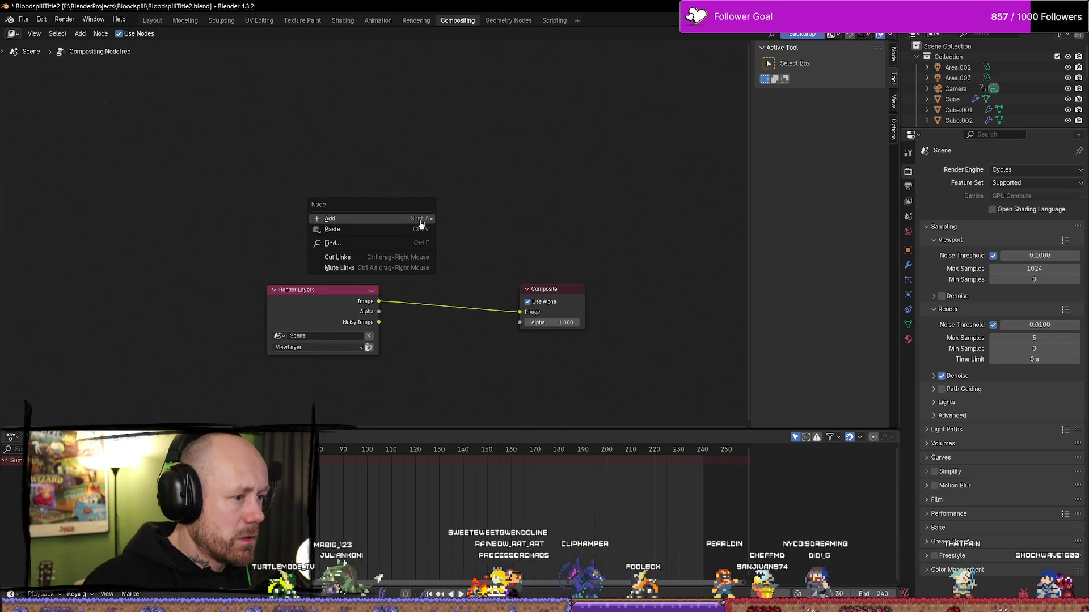
Add a Viewer node below Composite and connect the Render Layers Image output to it.
mouse_move(385, 224)
mouse_move(499, 229)
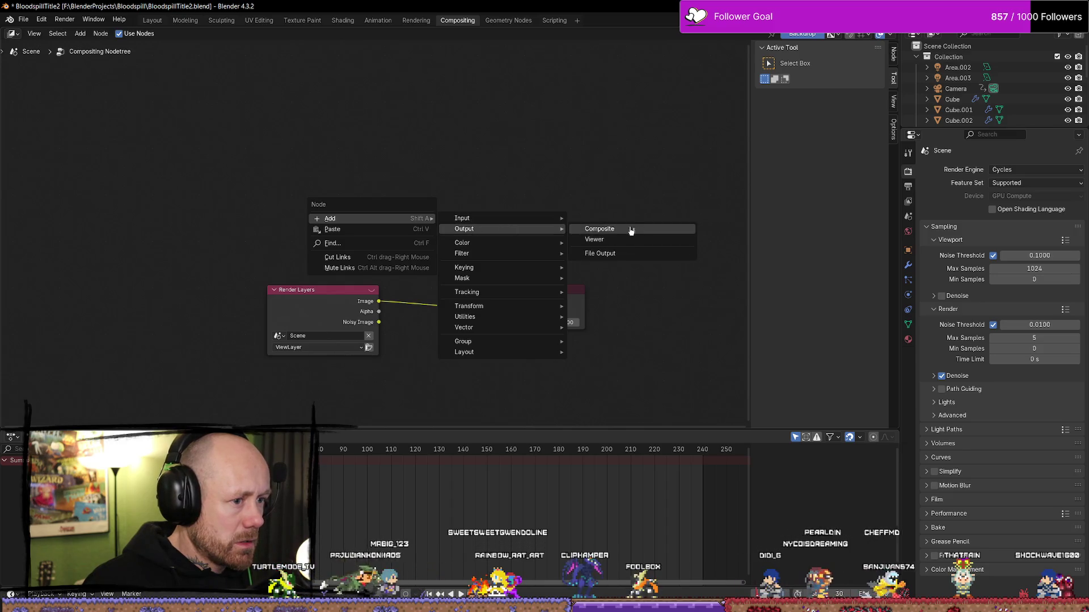
left_click(637, 243)
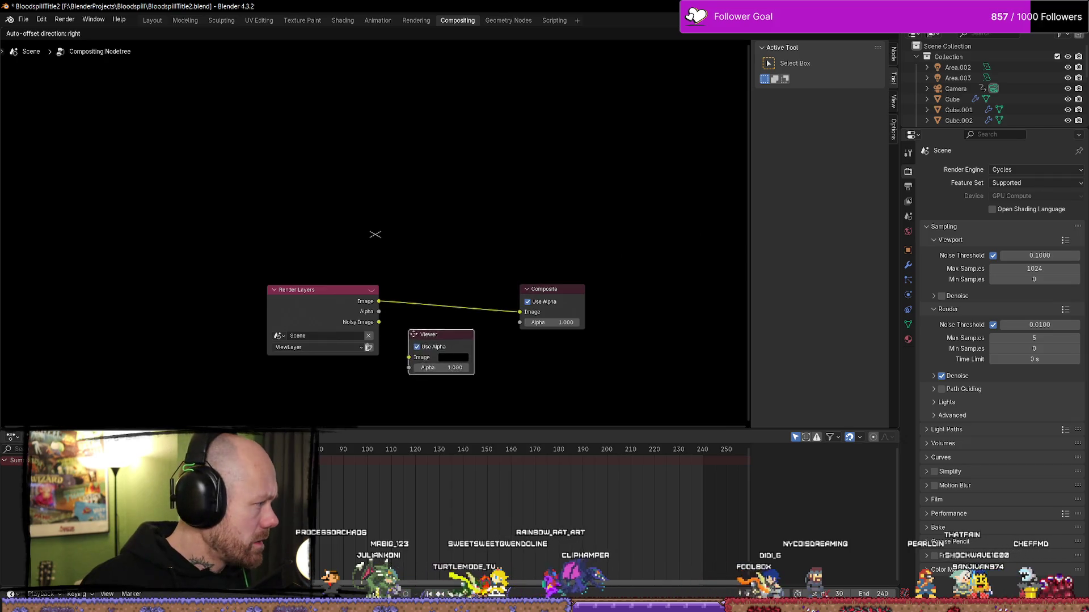
left_click(522, 363)
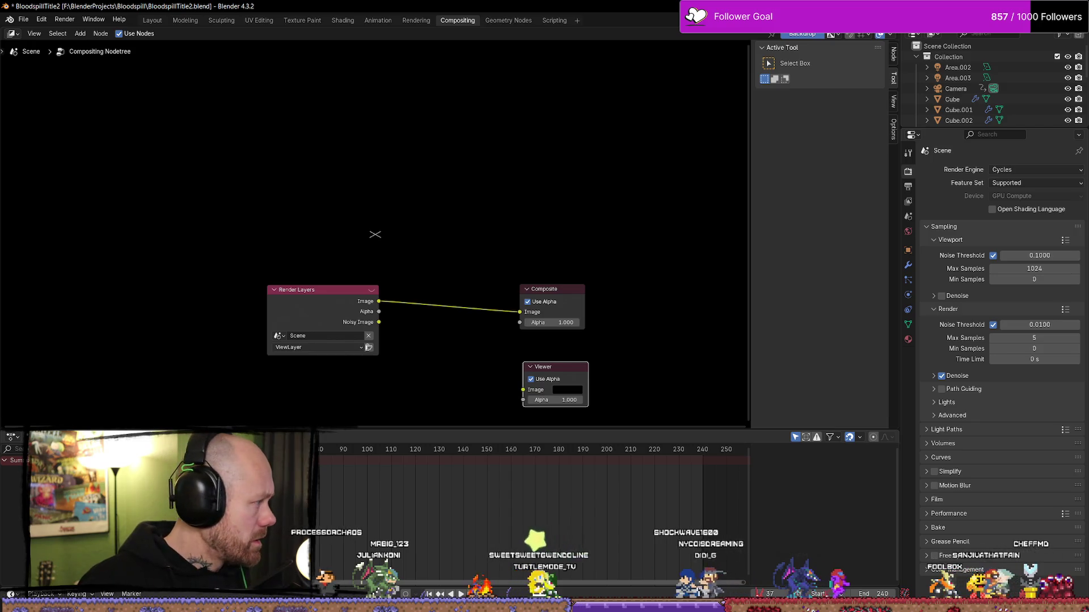
mouse_move(380, 302)
left_mouse_down()
mouse_move(476, 336)
mouse_move(525, 390)
left_mouse_up()
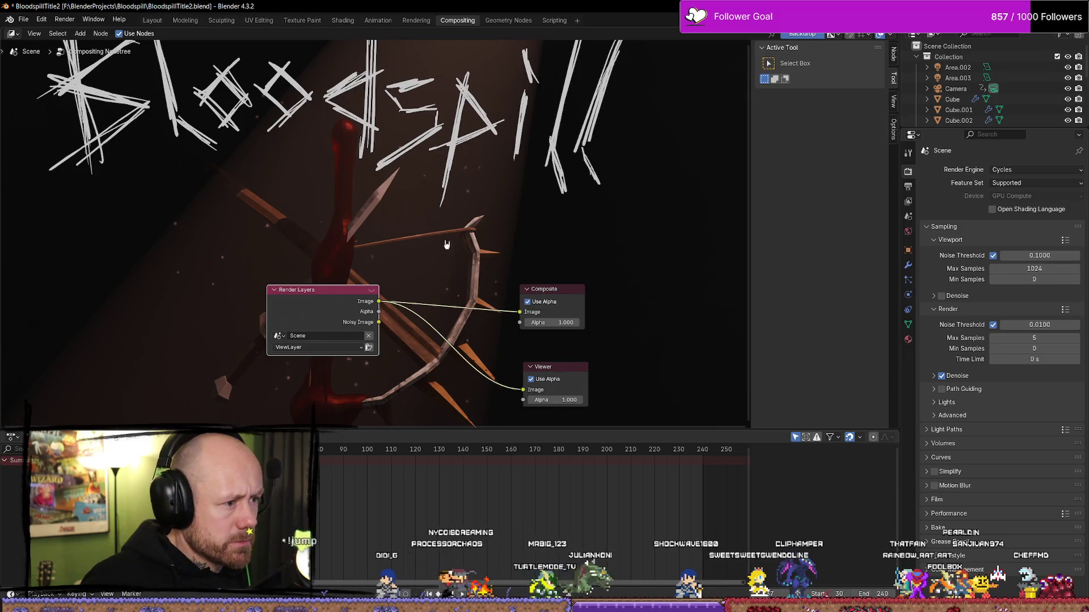
Rearrange the Render Layers, Composite and Viewer nodes, then save the file.
scroll(363, 221, "down", 3)
scroll(353, 204, "up", 1)
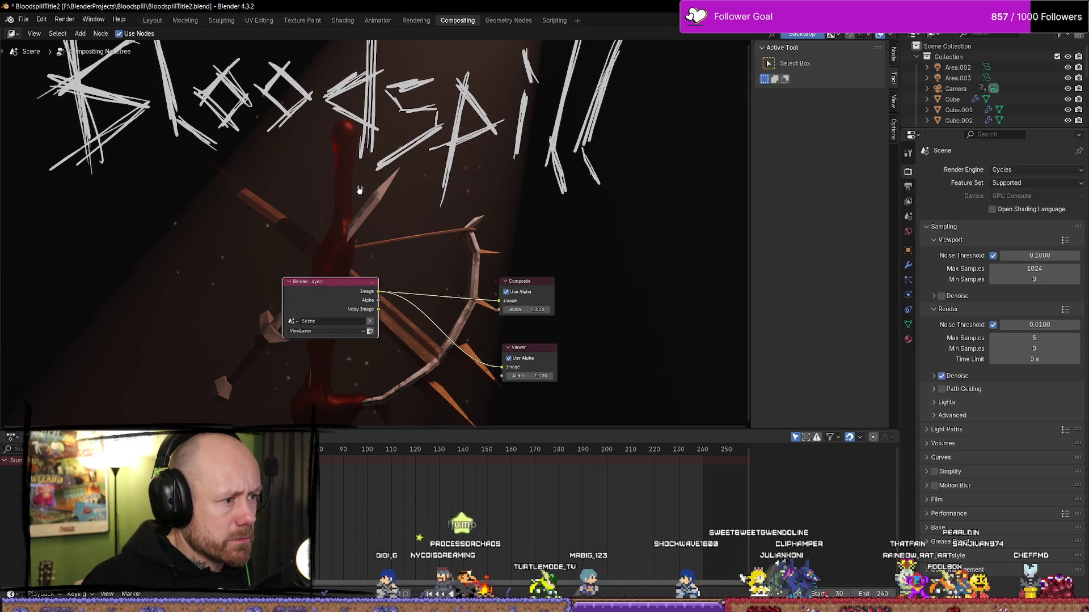
scroll(358, 190, "up", 1)
scroll(238, 216, "down", 2)
middle_click_drag(248, 198, 194, 207)
scroll(227, 202, "down", 1)
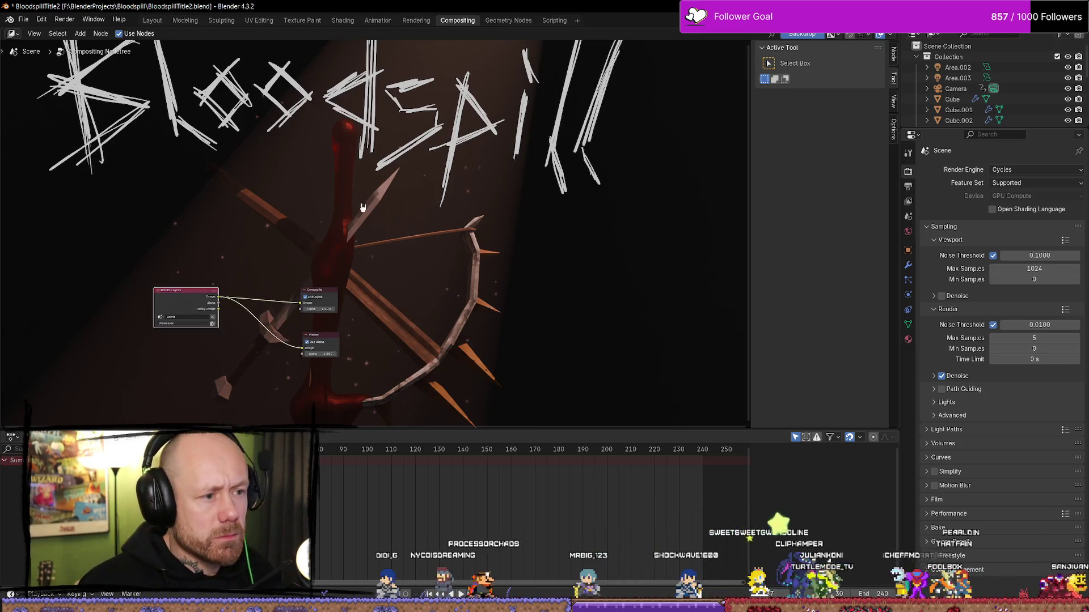
scroll(296, 101, "up", 1)
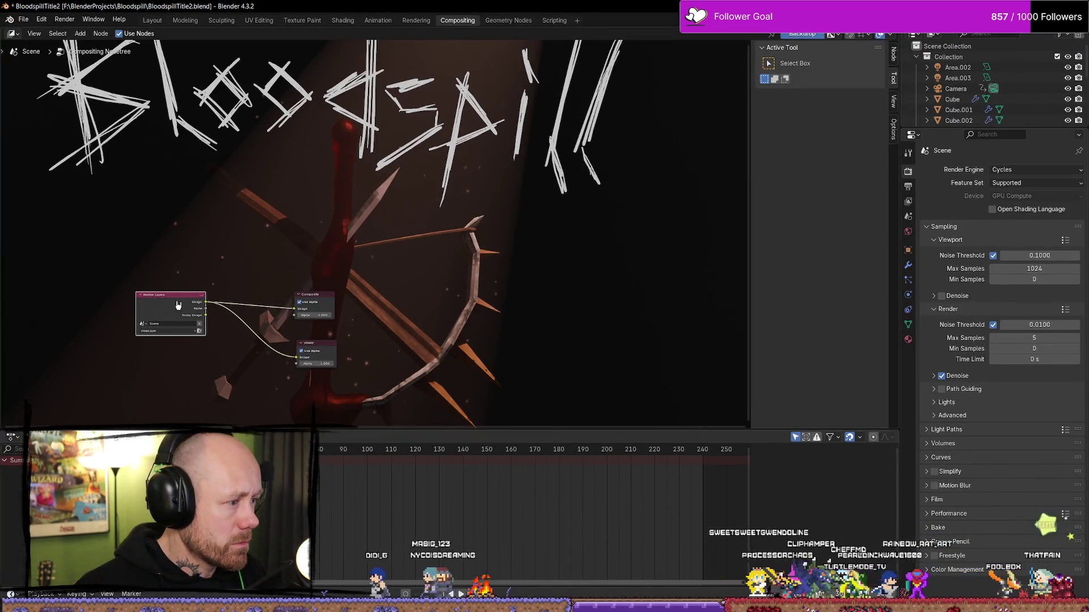
left_click_drag(168, 300, 194, 311)
mouse_move(400, 398)
left_mouse_down()
mouse_move(165, 286)
mouse_move(327, 294)
left_mouse_up()
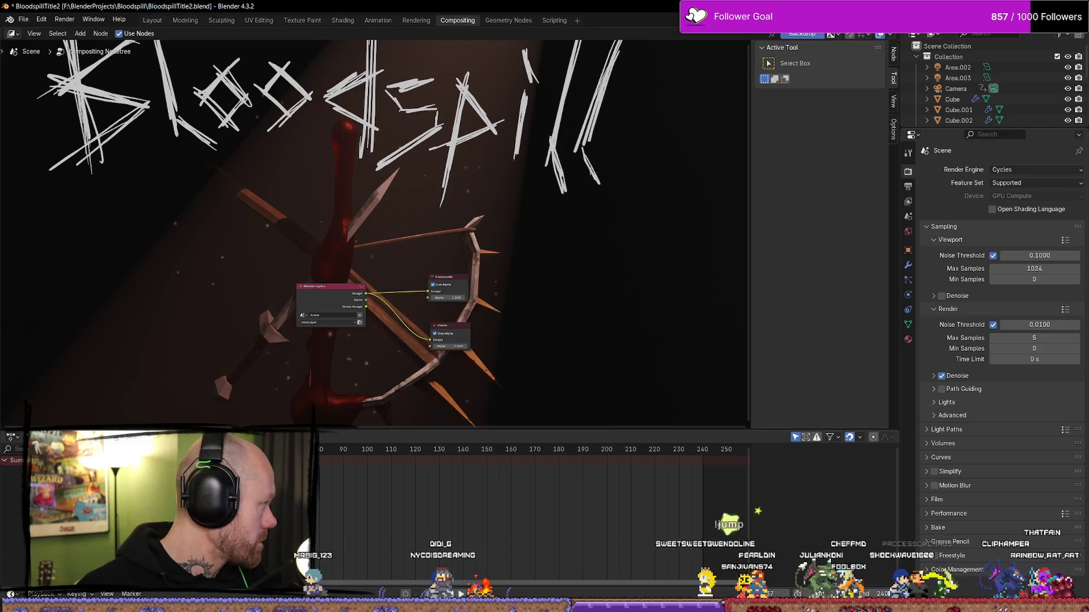
key("ctrl+s")
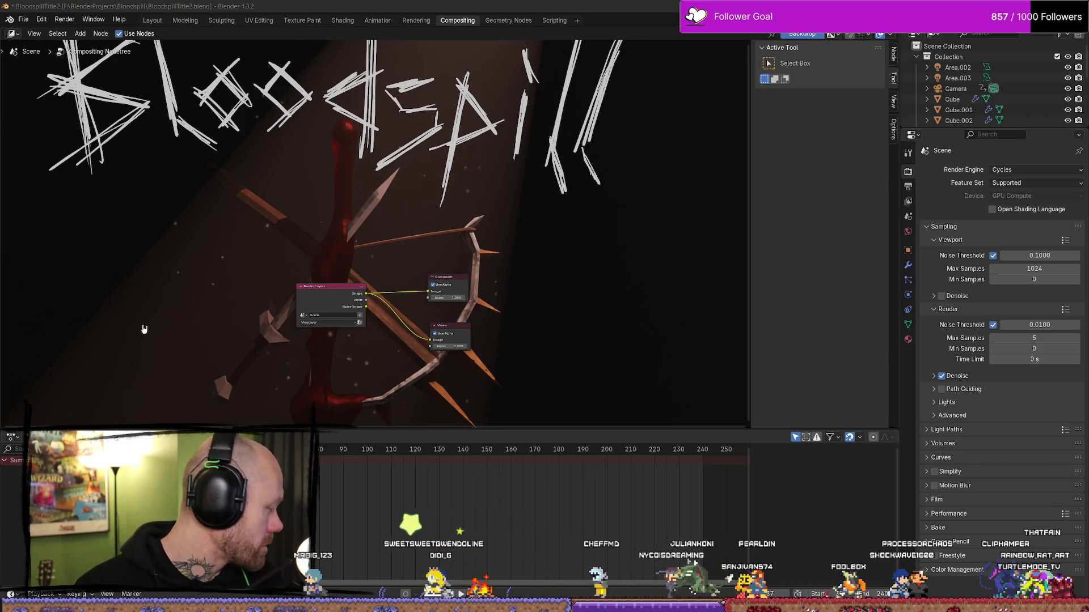
right_click(326, 380)
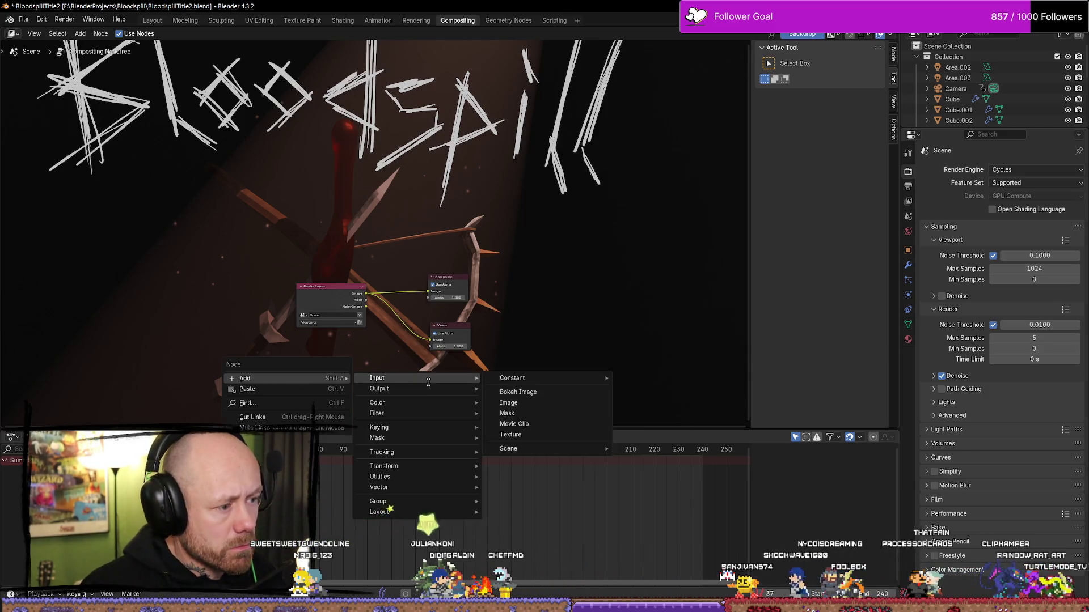
Add a Texture node below Render Layers via 'te' search, give it a new texture, and show its settings.
type("te")
key("Return")
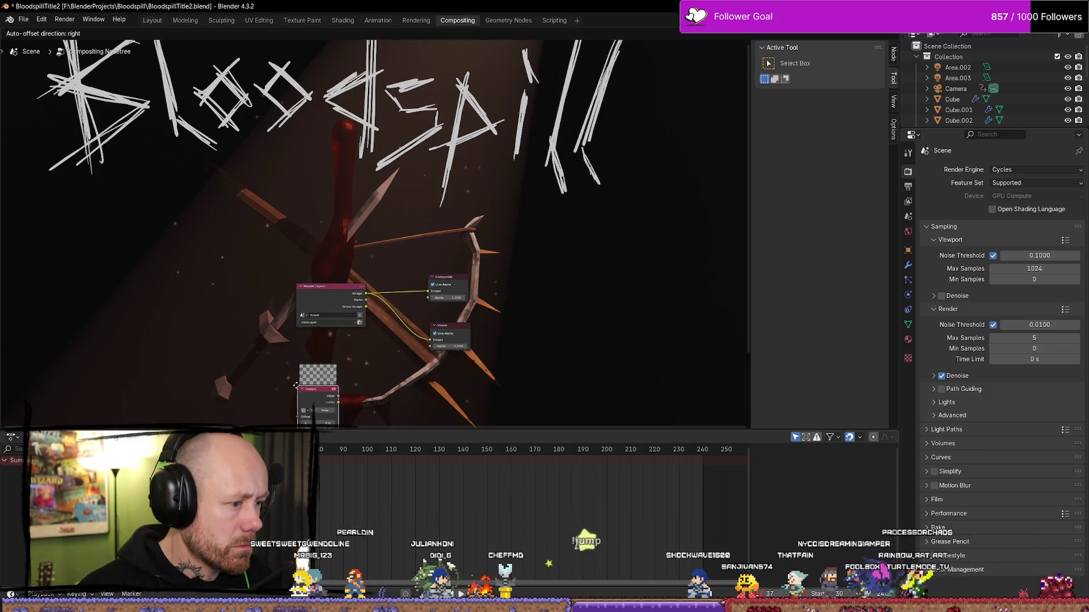
scroll(356, 404, "up", 2)
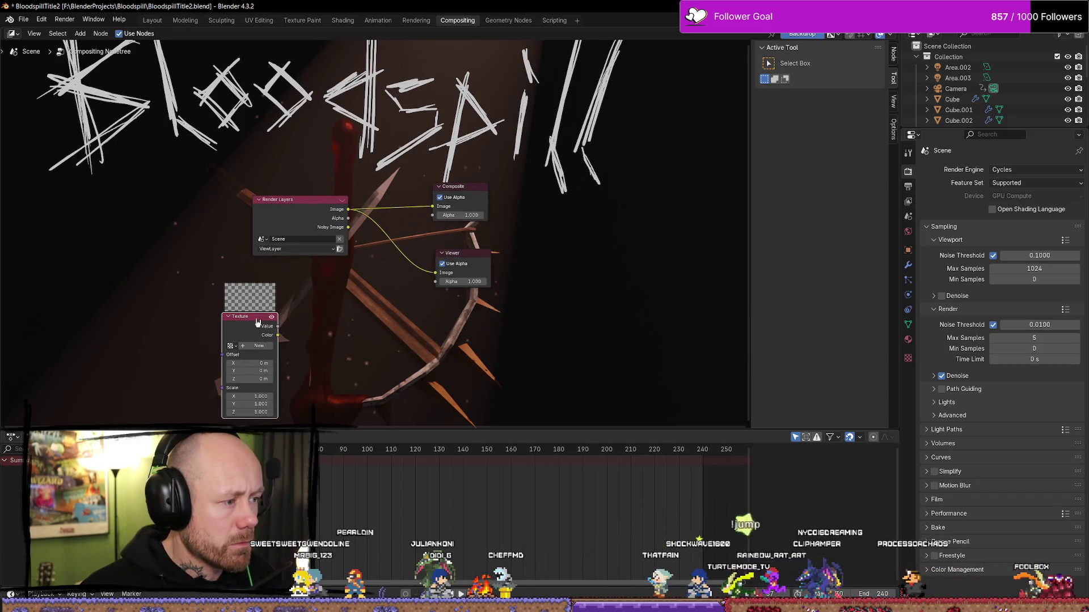
left_click(300, 306)
left_click(280, 330)
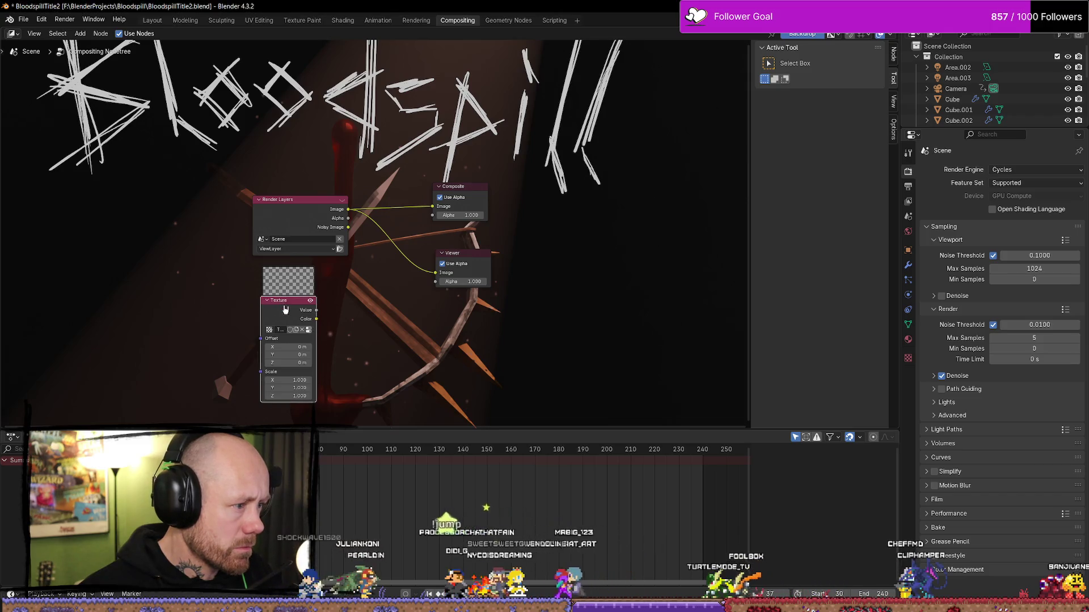
left_click(908, 358)
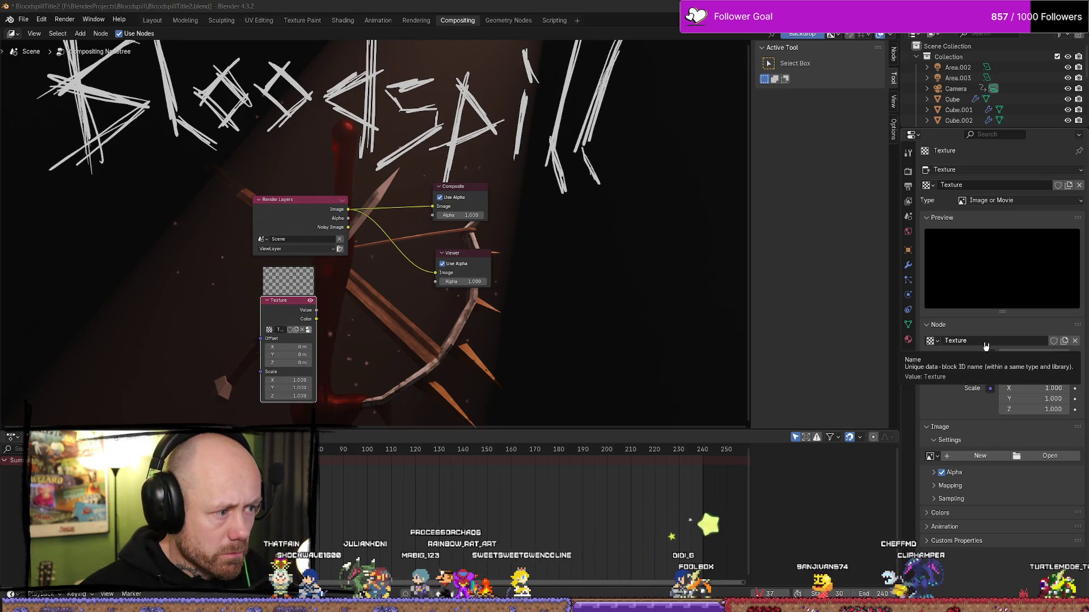
Rename the new texture to 'Noise'.
left_click(941, 343)
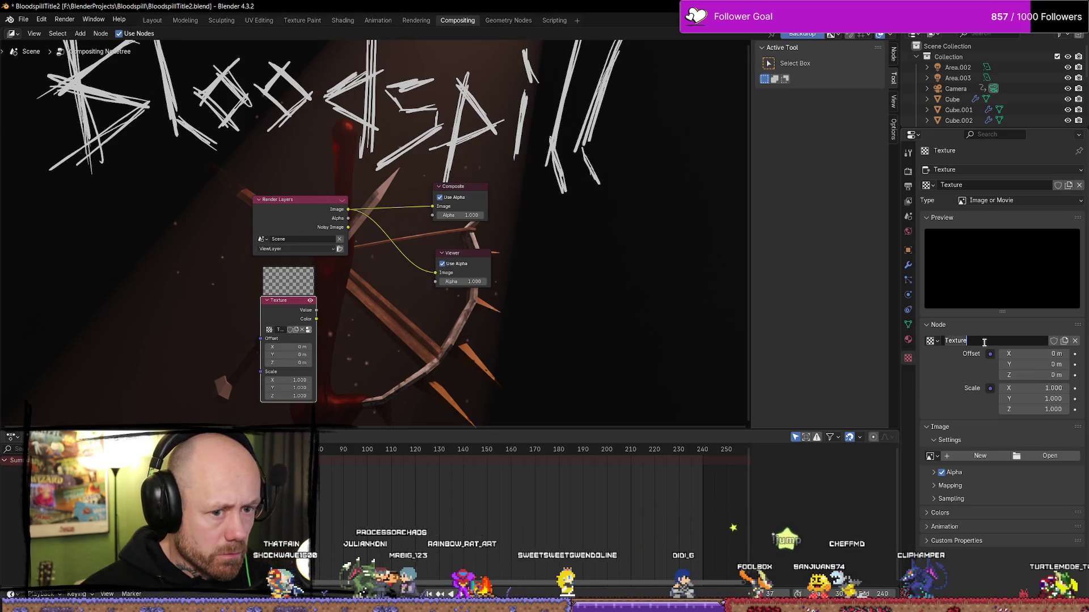
left_click(931, 341)
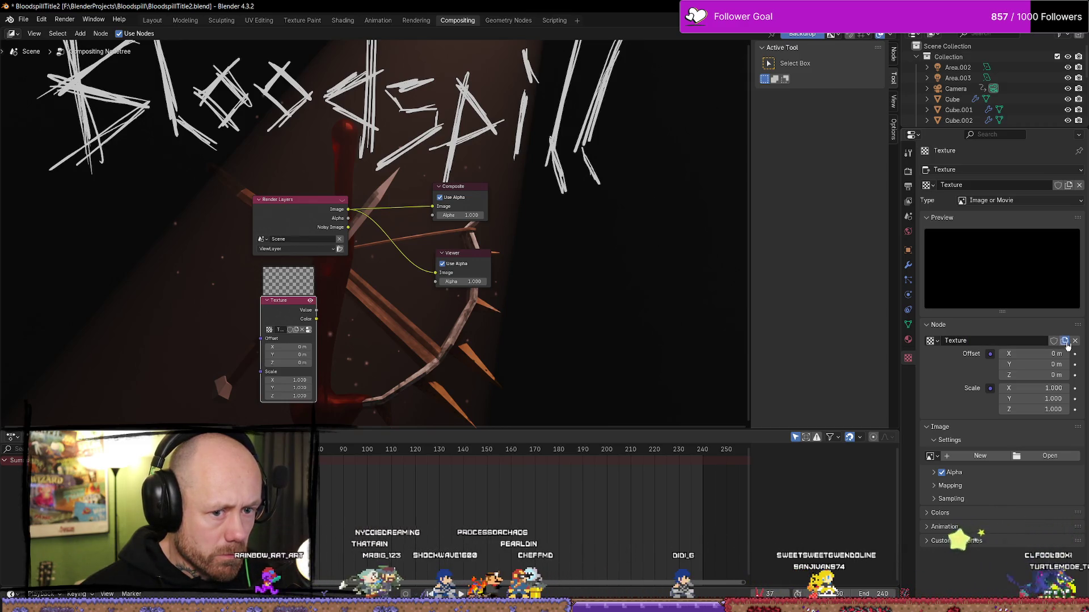
left_click(1005, 342)
type("Noise")
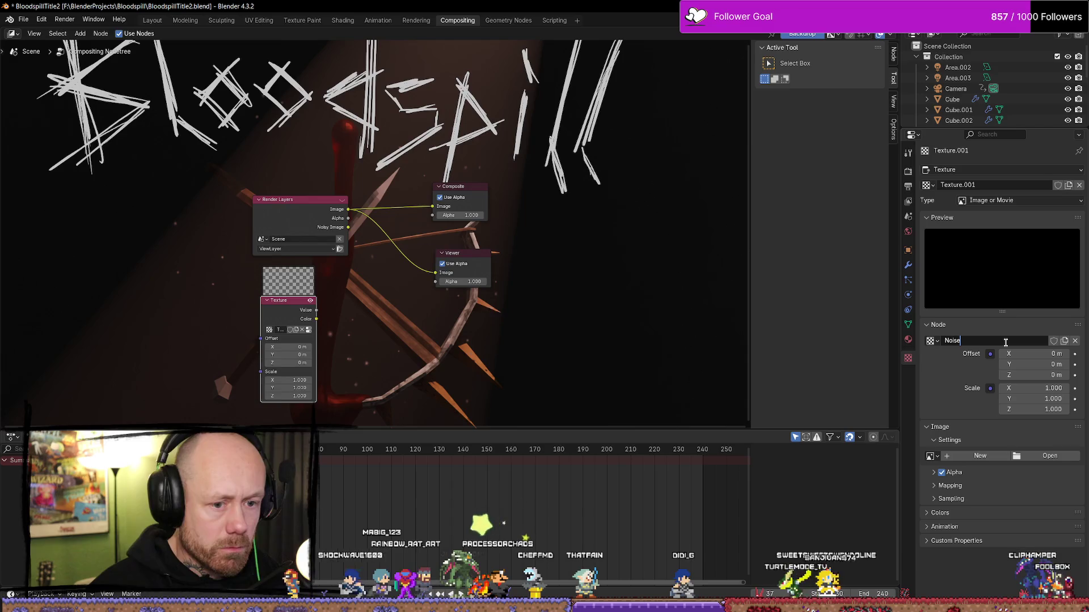
key("Return")
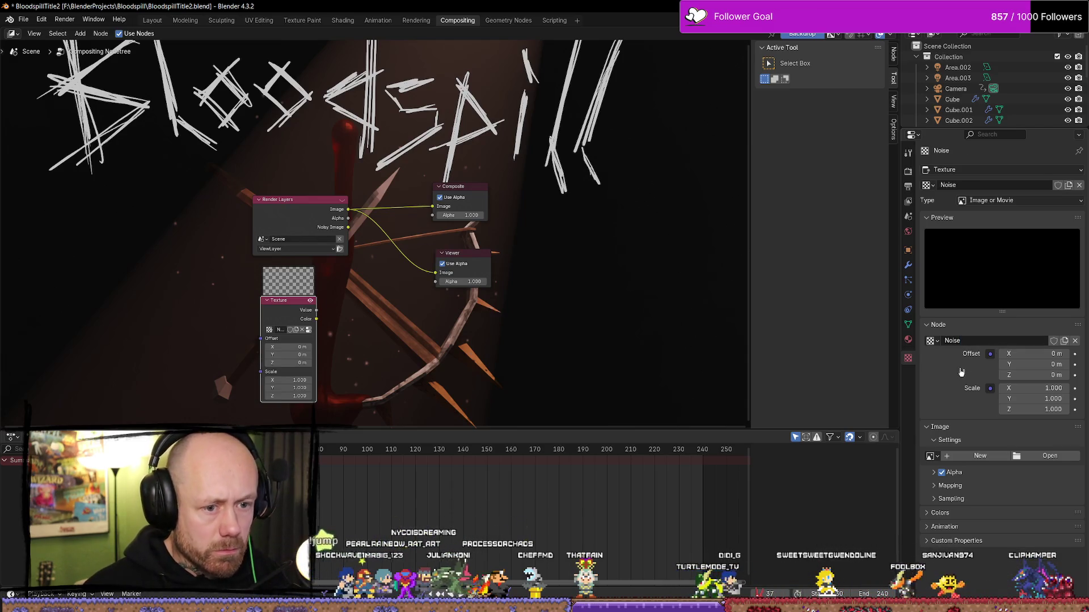
left_click(927, 325)
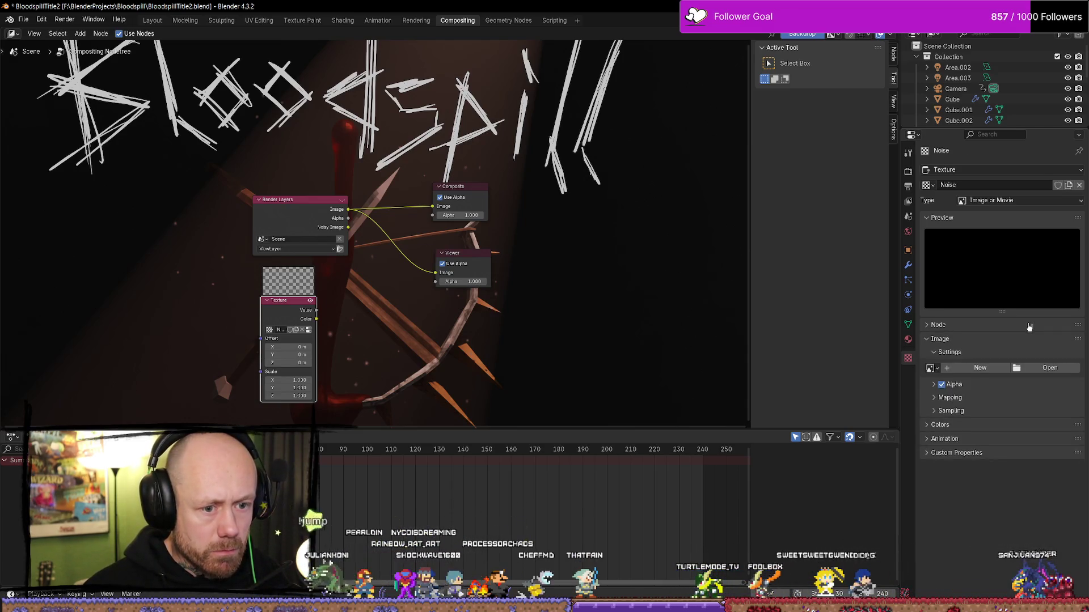
left_click(928, 326)
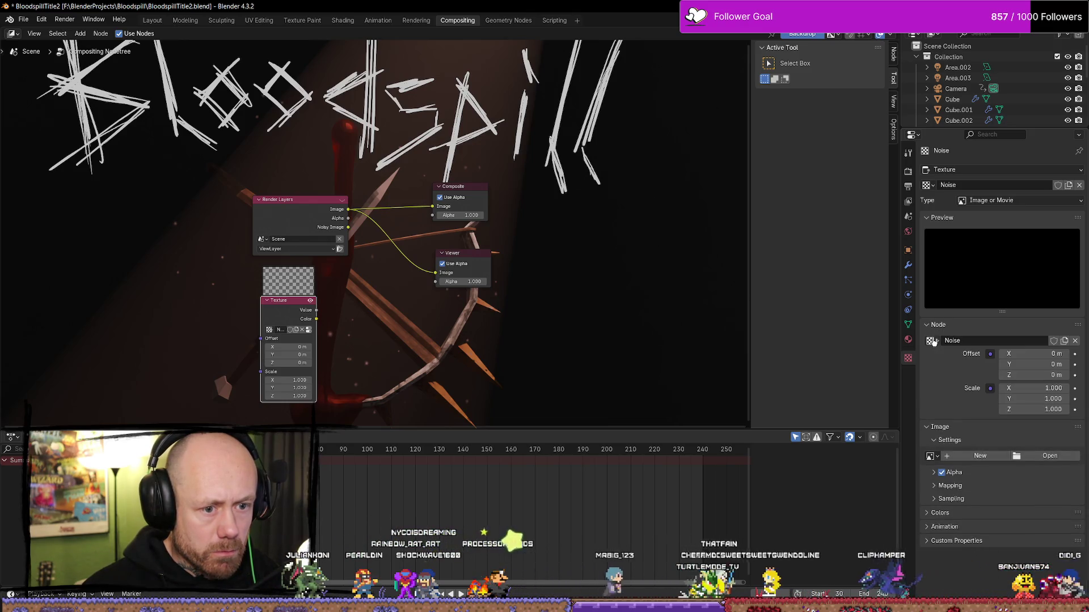
Assign the Noise texture to the Texture node and change its type to Noise.
left_click(929, 185)
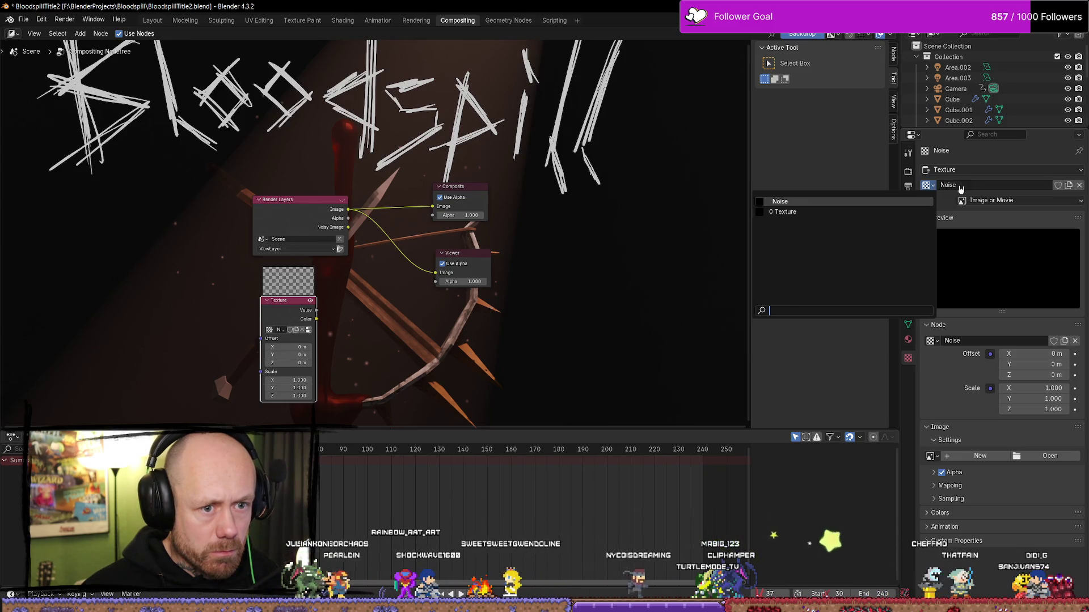
left_click(960, 186)
left_click(968, 171)
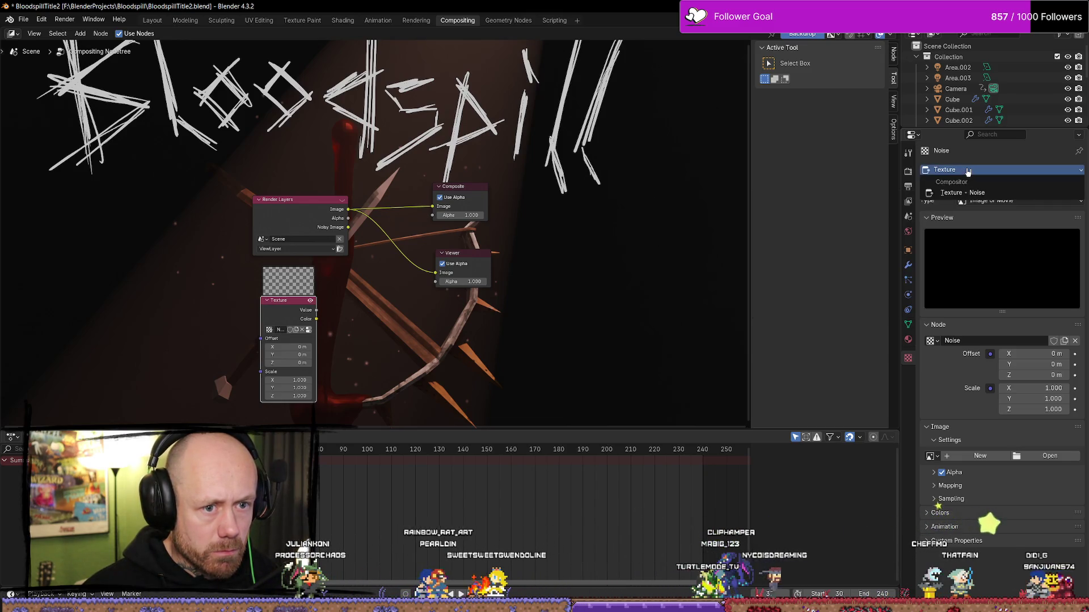
left_click(968, 170)
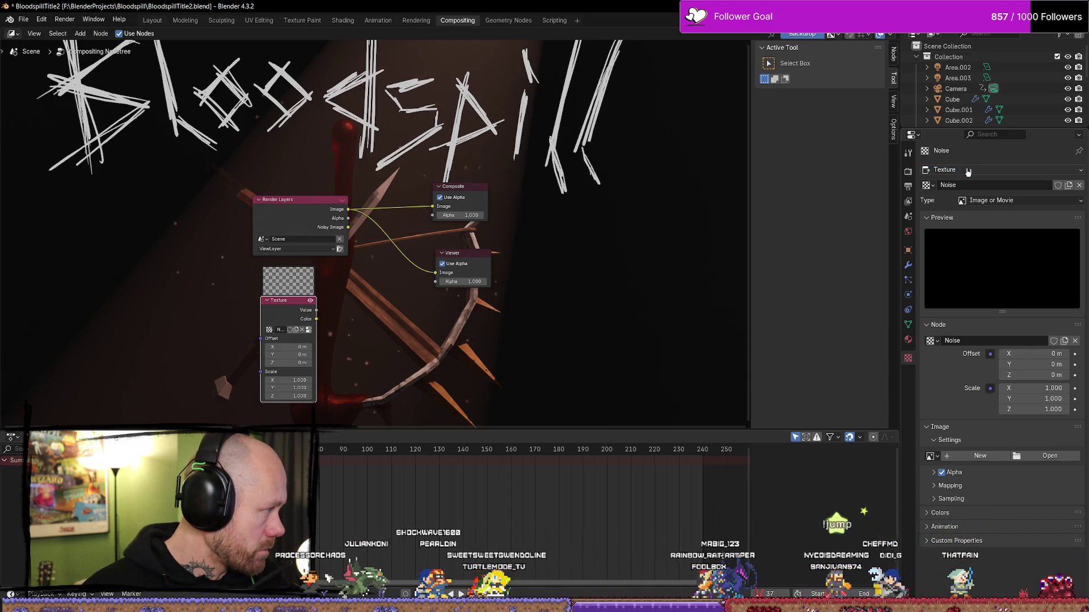
left_click(933, 341)
left_click(938, 357)
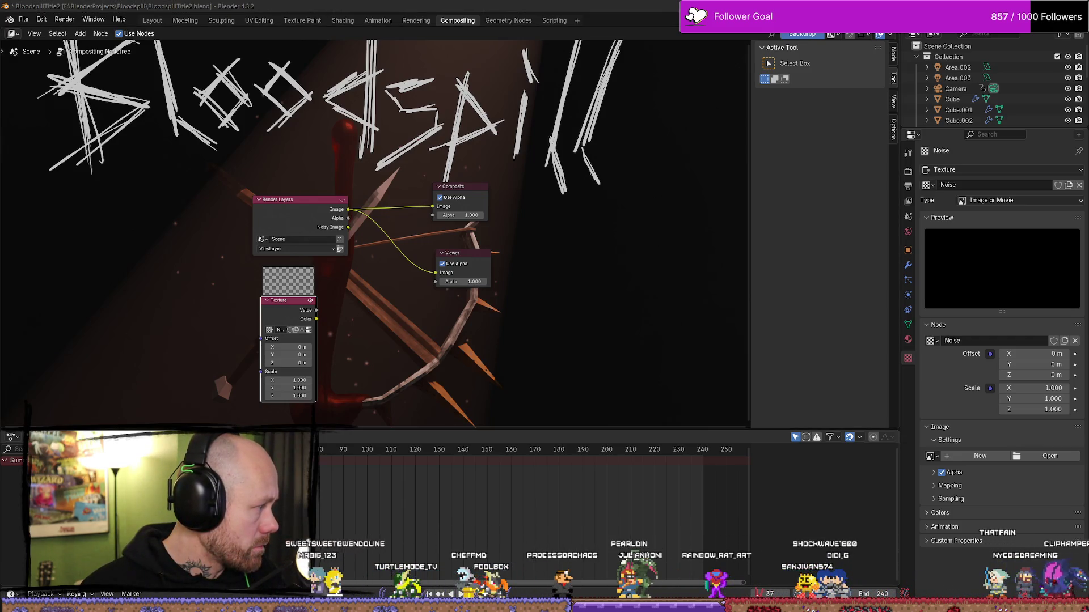
left_click(1004, 202)
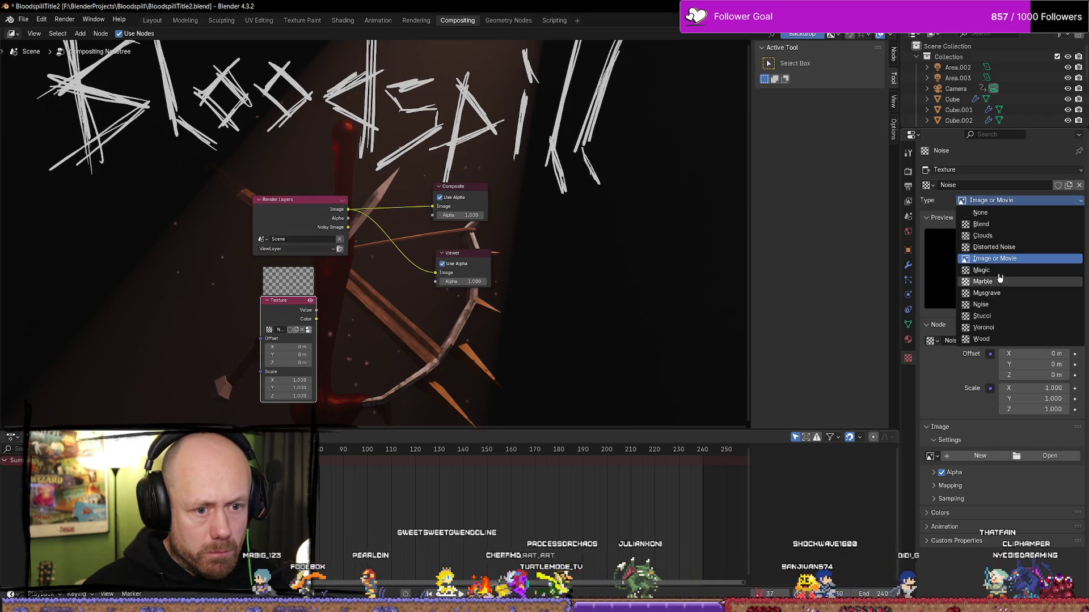
left_click(984, 304)
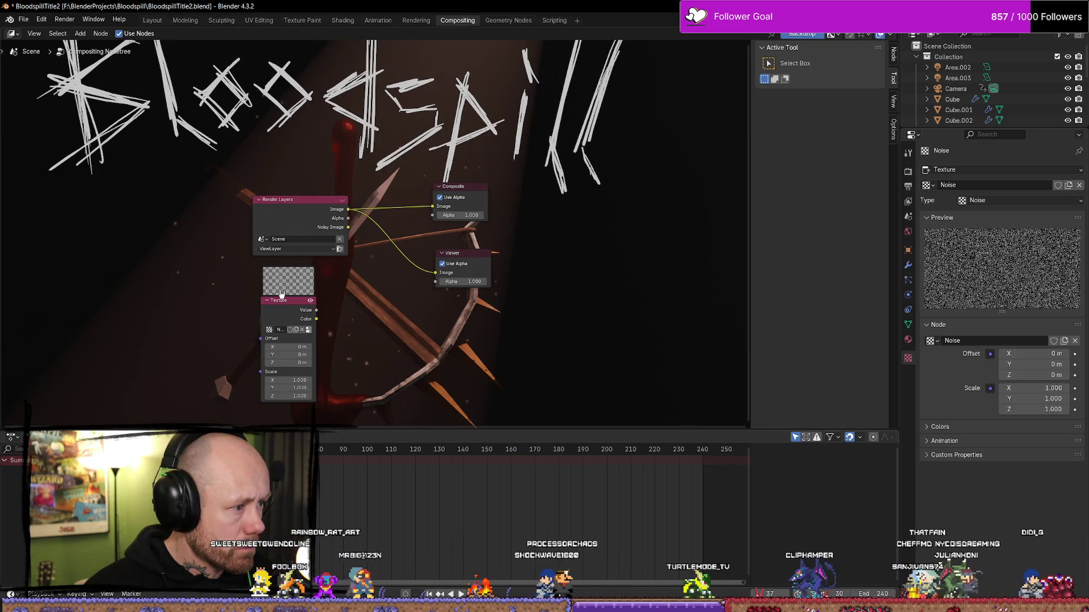
Add a Mix Color node combining the render image and Noise texture, feeding Composite and Viewer.
left_click_drag(281, 293, 267, 294)
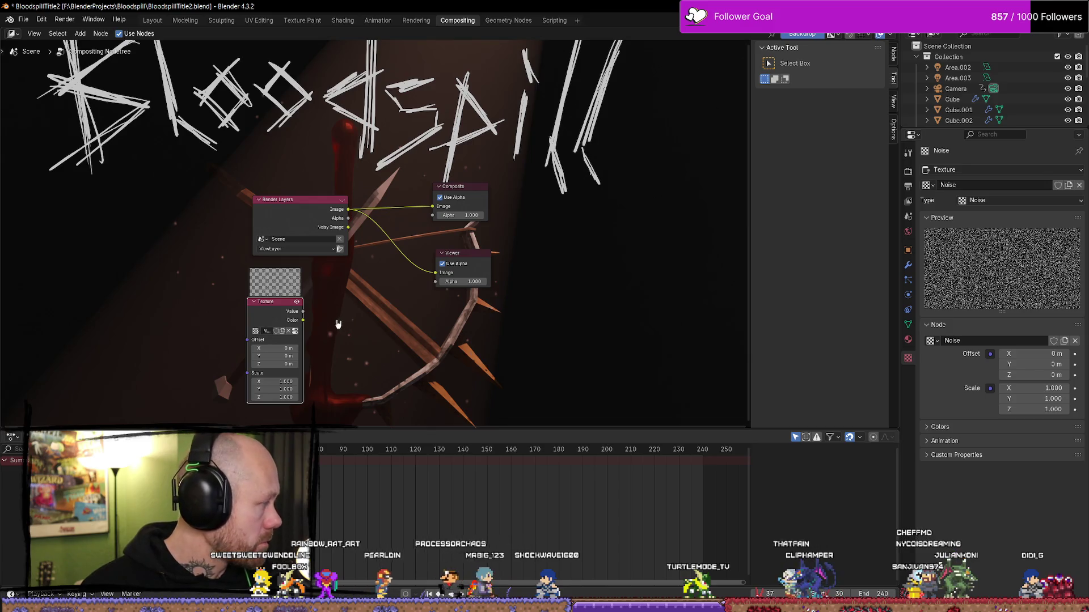
left_click_drag(303, 320, 349, 310)
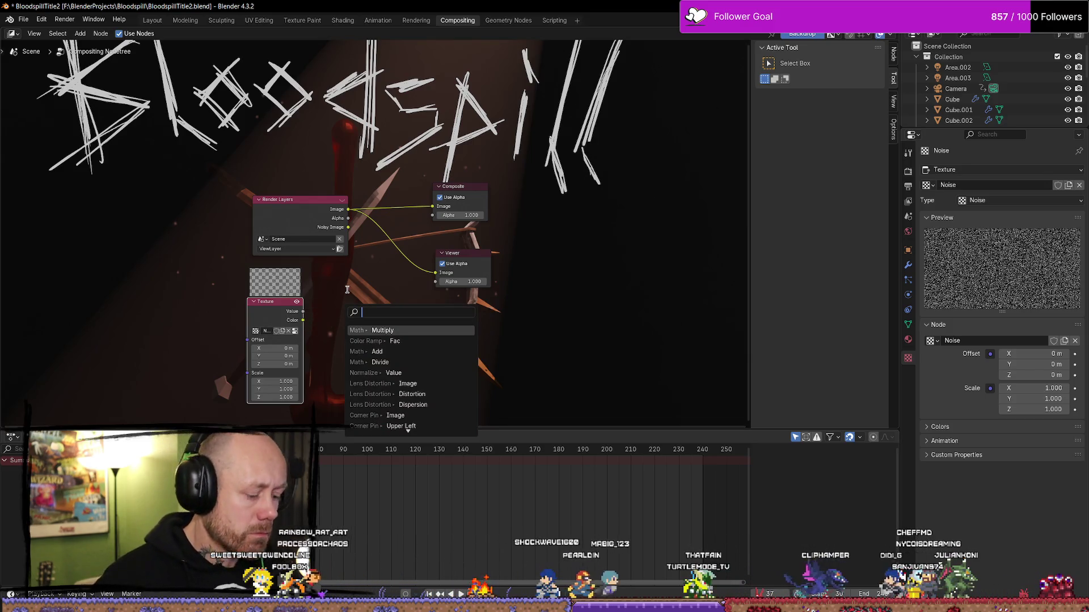
type("colo")
key("Return")
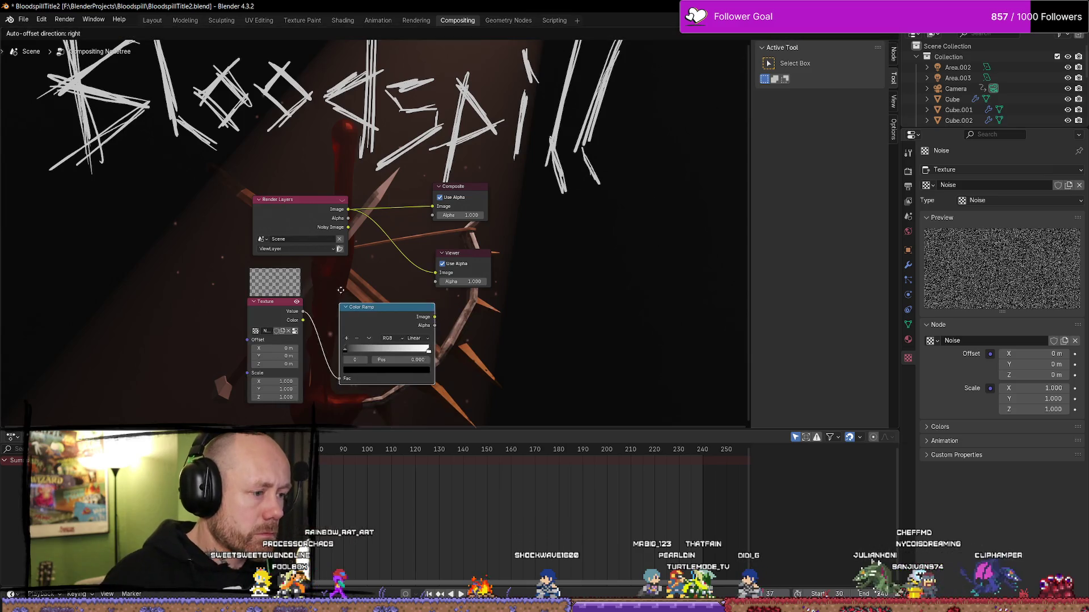
left_click(390, 397)
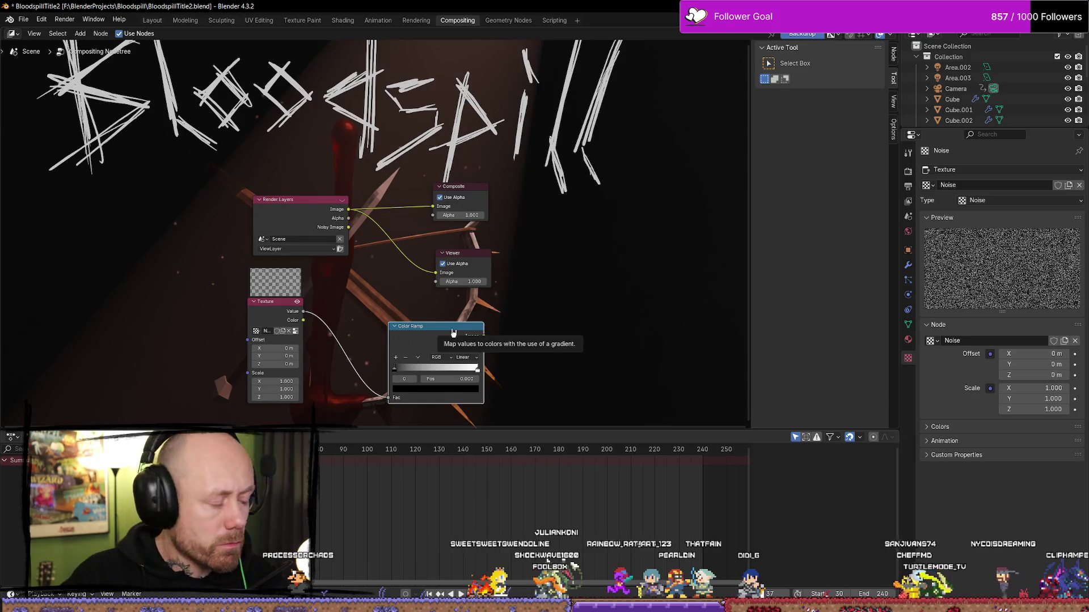
key("x")
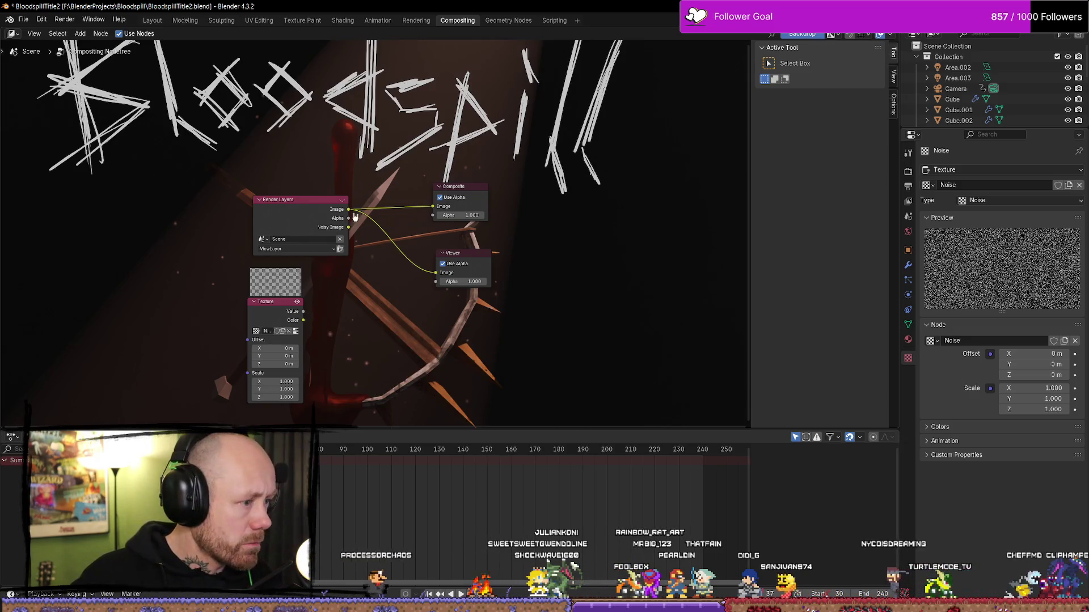
left_click_drag(349, 211, 392, 317)
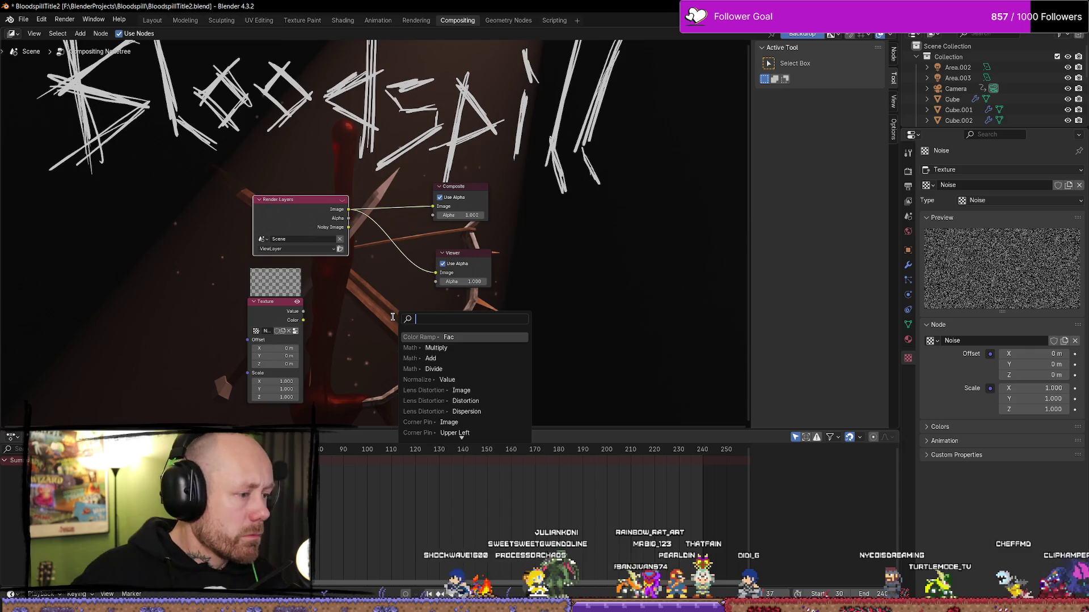
type("mix co")
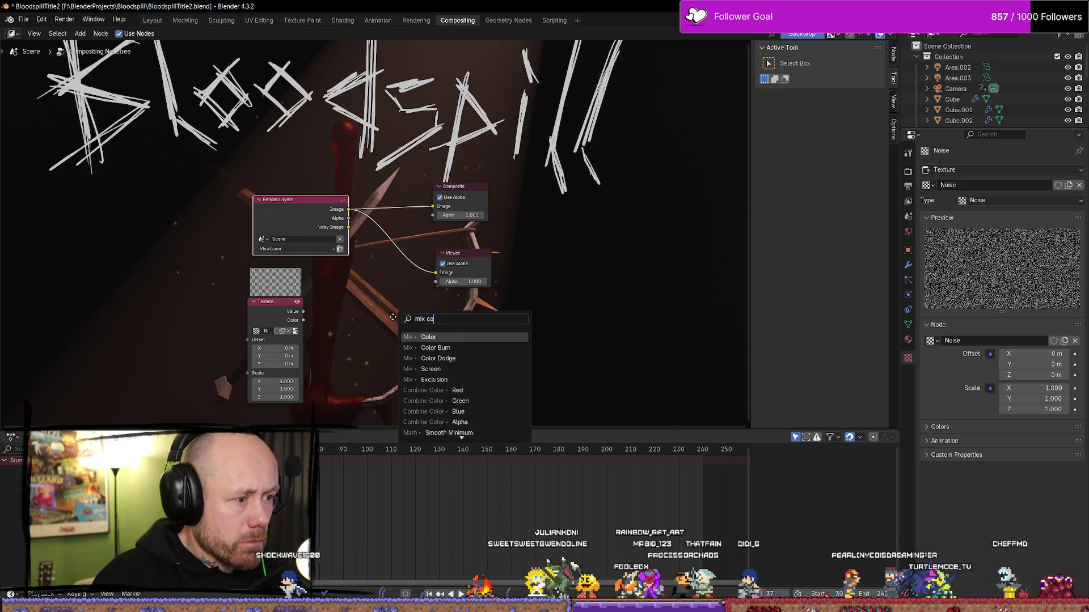
key("Return")
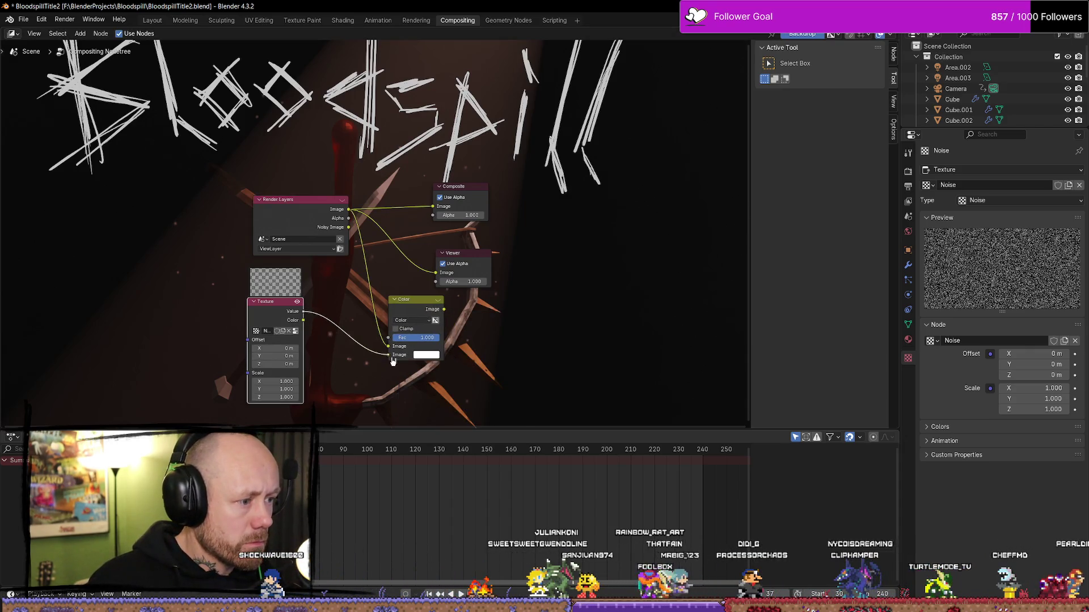
mouse_move(413, 308)
left_mouse_down()
mouse_move(375, 297)
mouse_move(433, 206)
left_mouse_up()
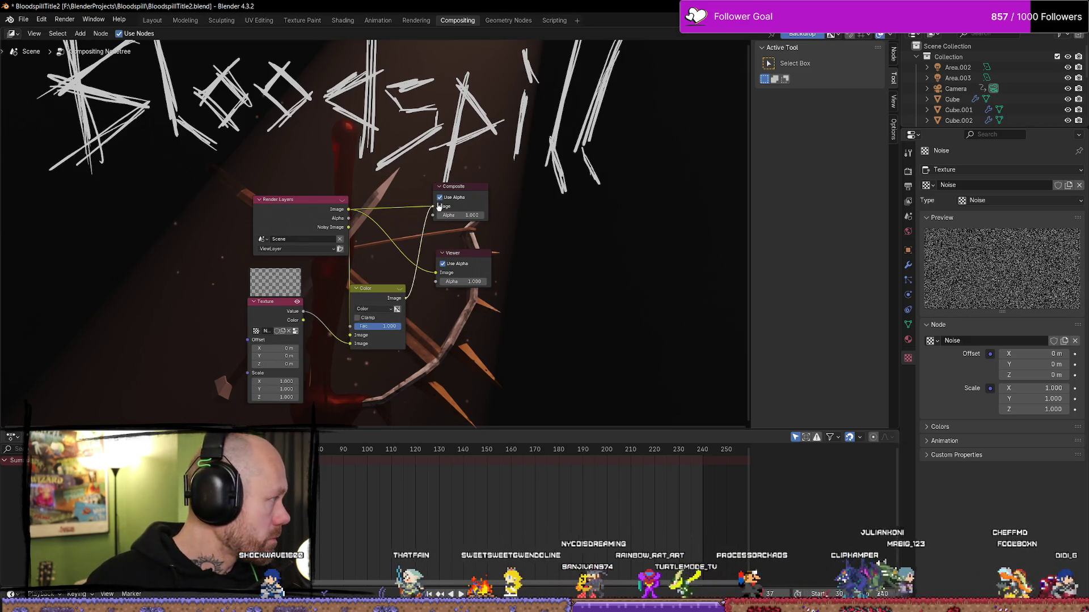
left_click_drag(437, 278, 456, 303)
Tidy the node layout and set the Mix node's blending mode to Add.
left_click_drag(464, 196, 456, 276)
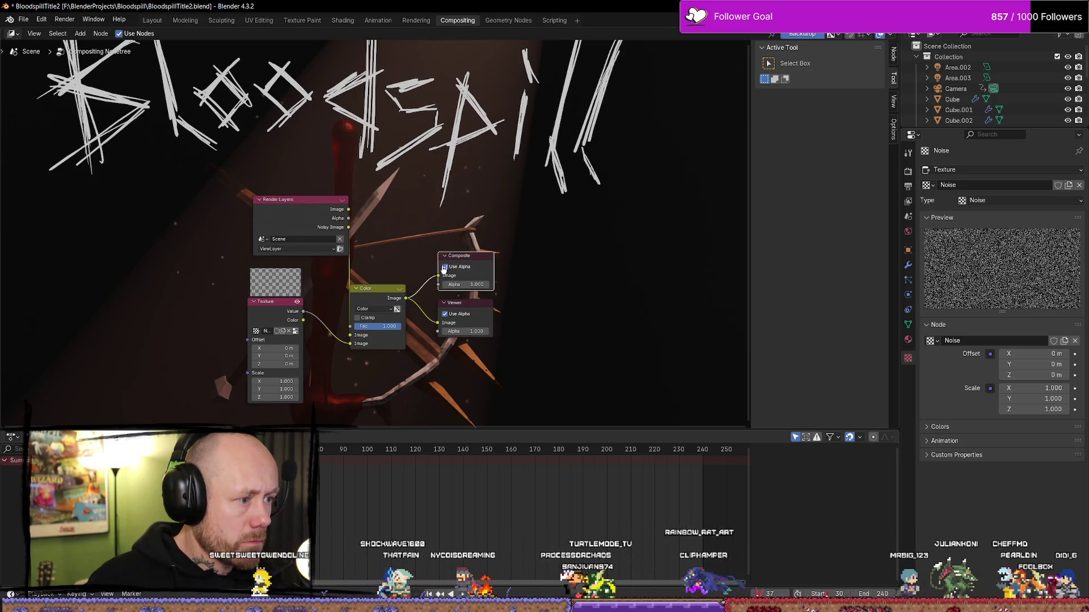
left_click_drag(289, 305, 302, 275)
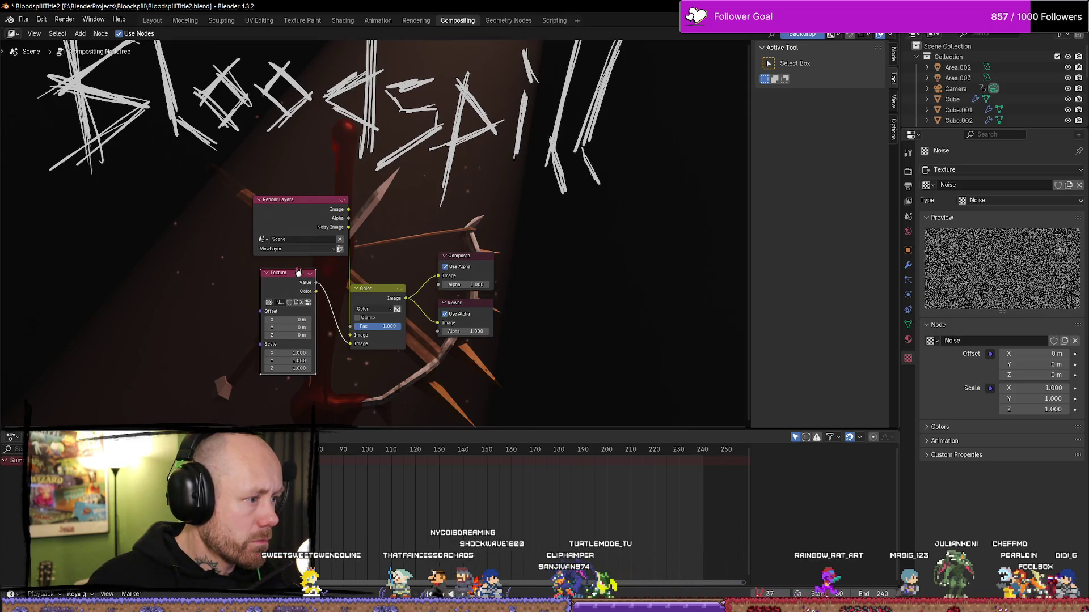
left_click(289, 208, "shift")
left_click_drag(289, 208, 253, 253)
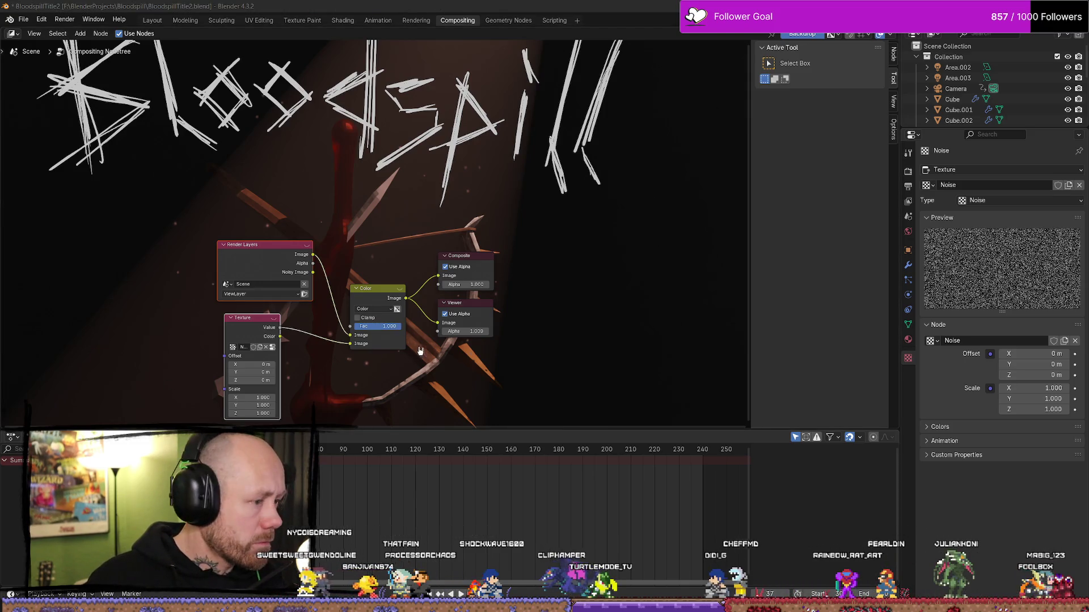
left_click(373, 309)
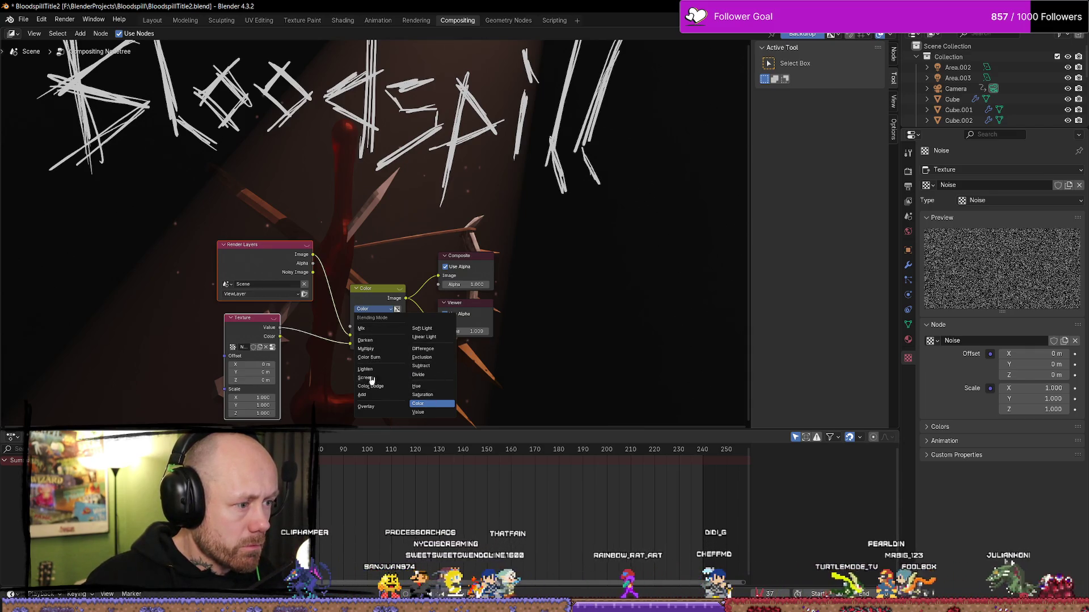
left_click(362, 395)
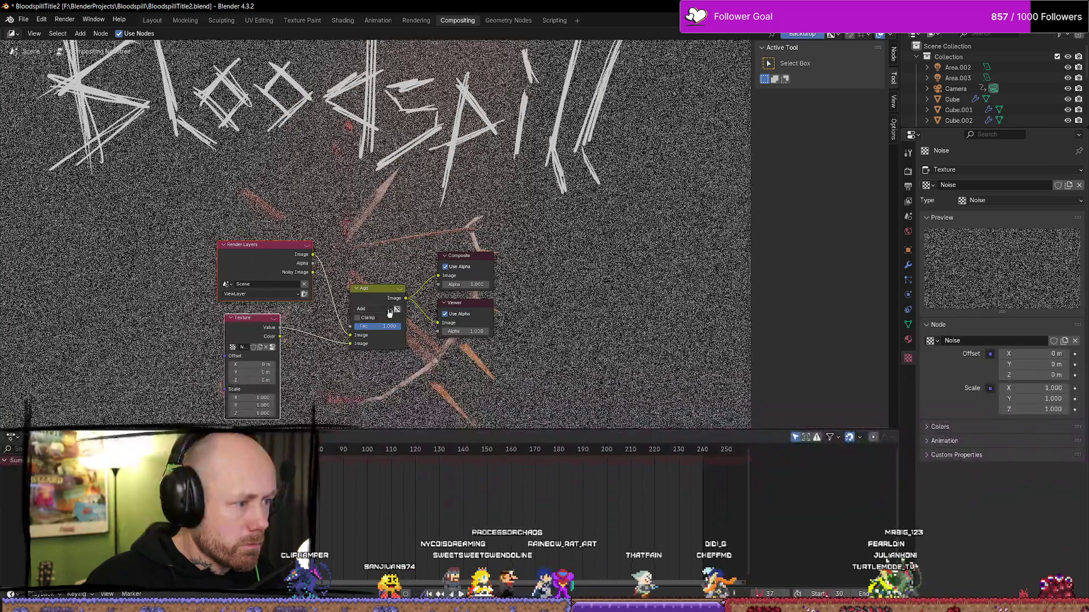
Lower the Add node's factor to 0.04 so the grain overlay is subtle.
mouse_move(374, 326)
left_mouse_down()
mouse_move(388, 326)
mouse_move(357, 330)
left_mouse_up()
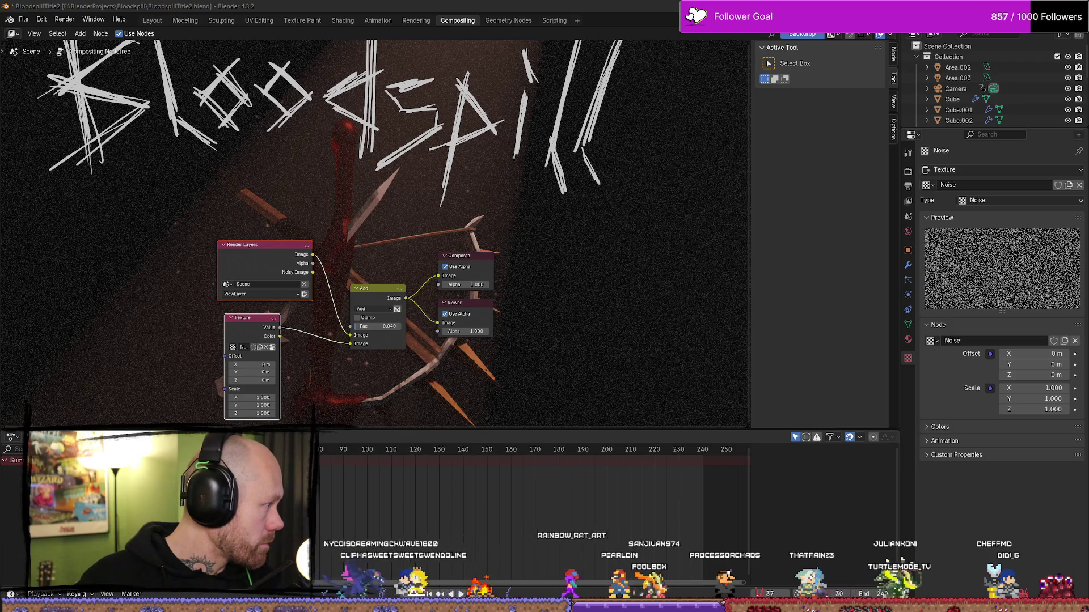
left_click(390, 326)
left_click(391, 326)
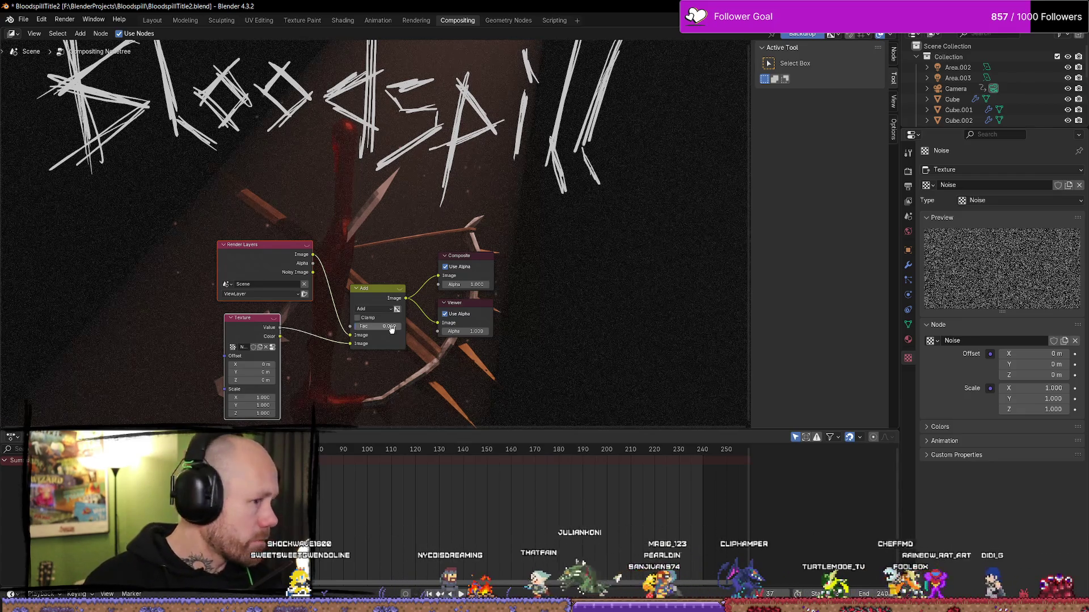
mouse_move(372, 212)
middle_mouse_down()
mouse_move(455, 212)
mouse_move(301, 212)
middle_mouse_up()
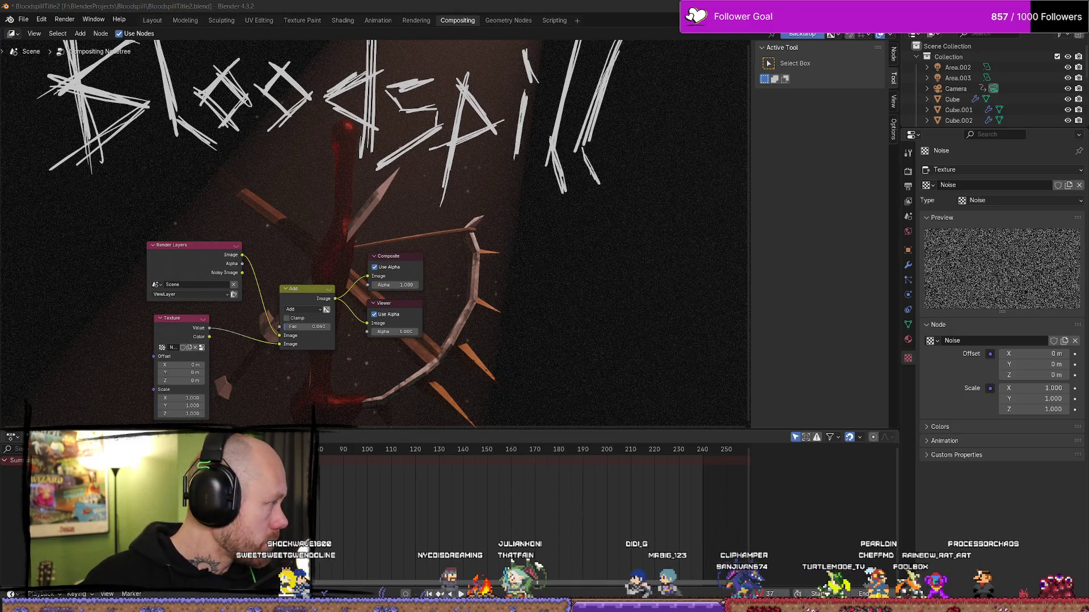
left_click(313, 293)
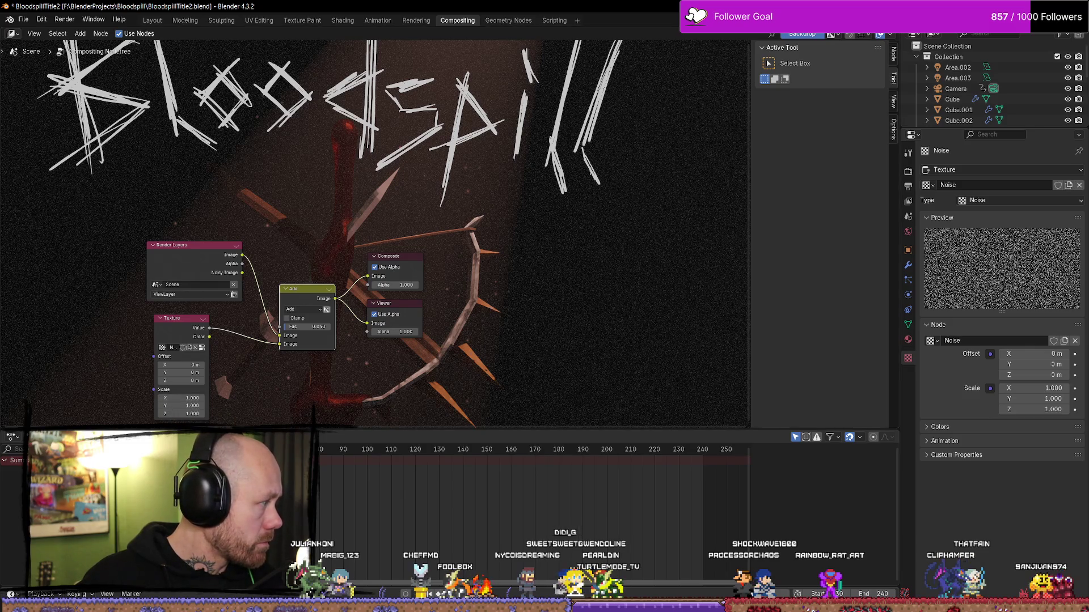
Drive the Noise texture's X, Y and Z scale with the frame number and keep the 0.04 factor.
left_click(176, 405)
left_click_drag(176, 399, 178, 399)
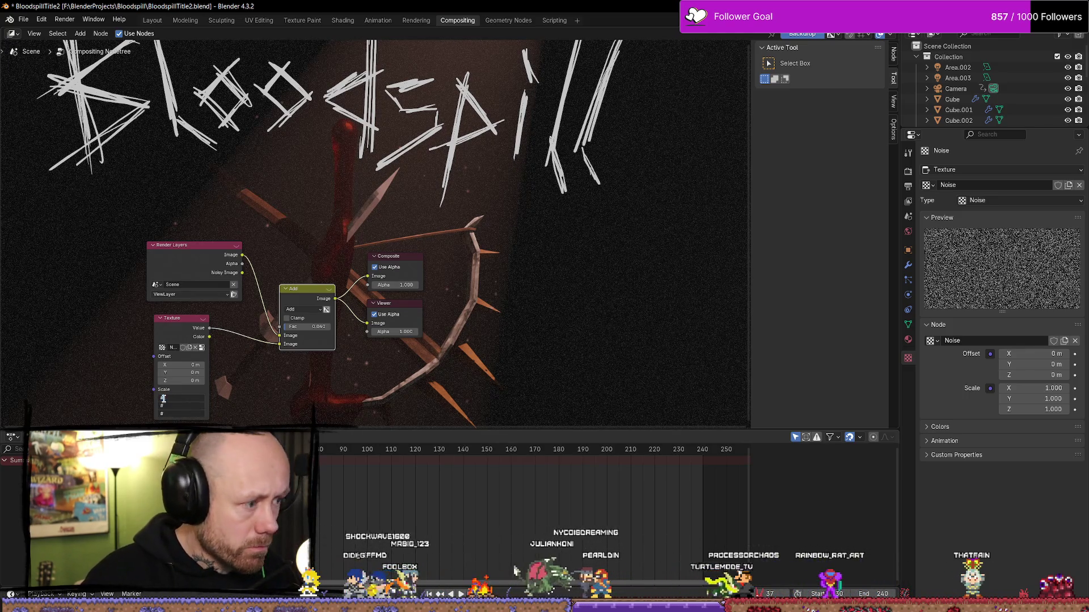
type("me")
key("Return")
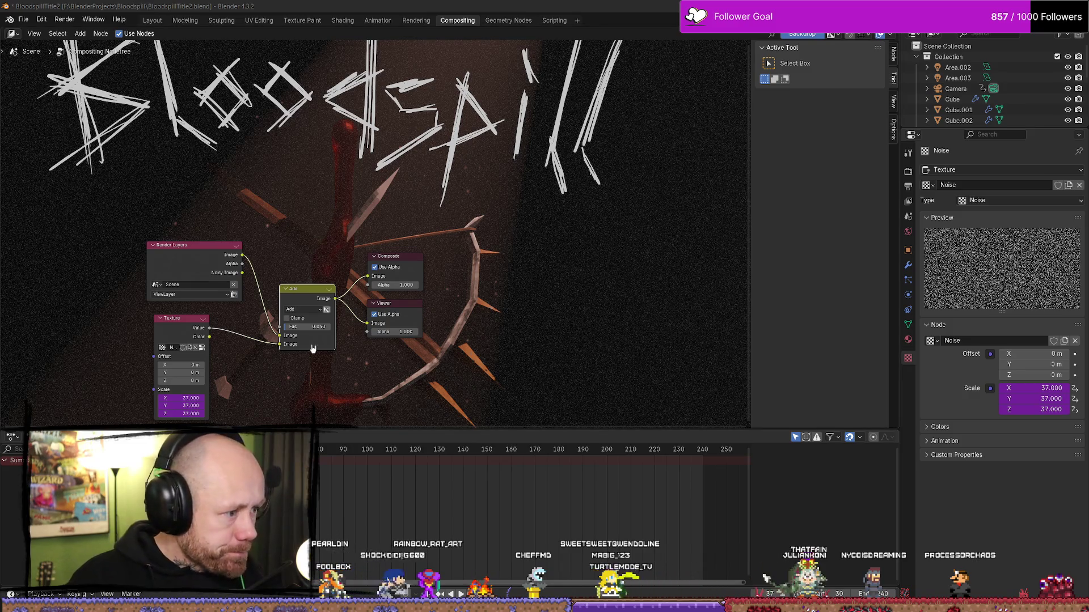
left_click(317, 327)
key("End")
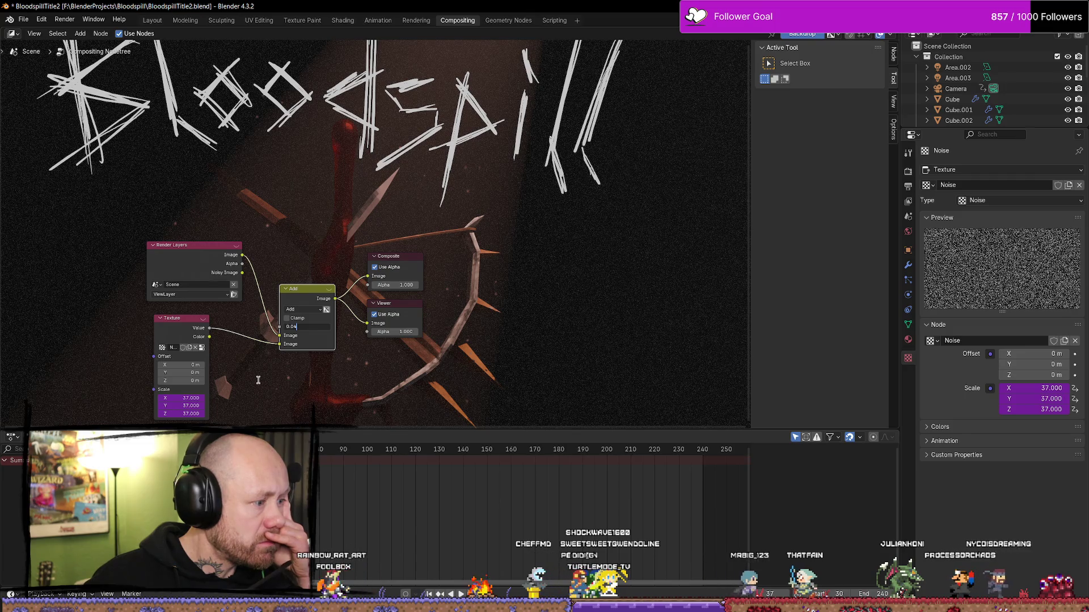
key("Return")
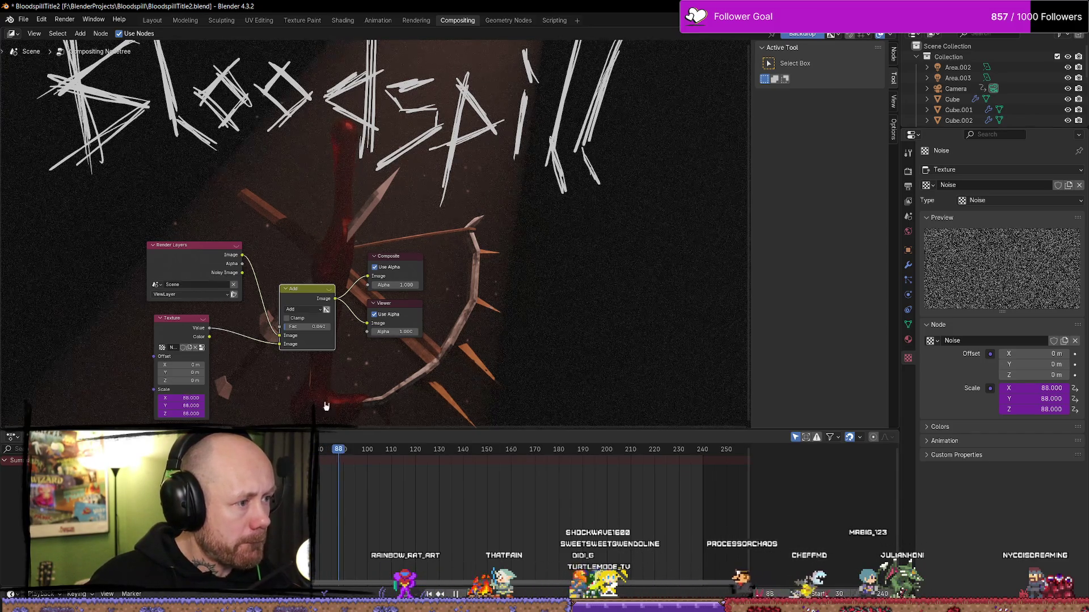
Play the animation from frame 88 to watch the grain change, then return to the start.
key("space")
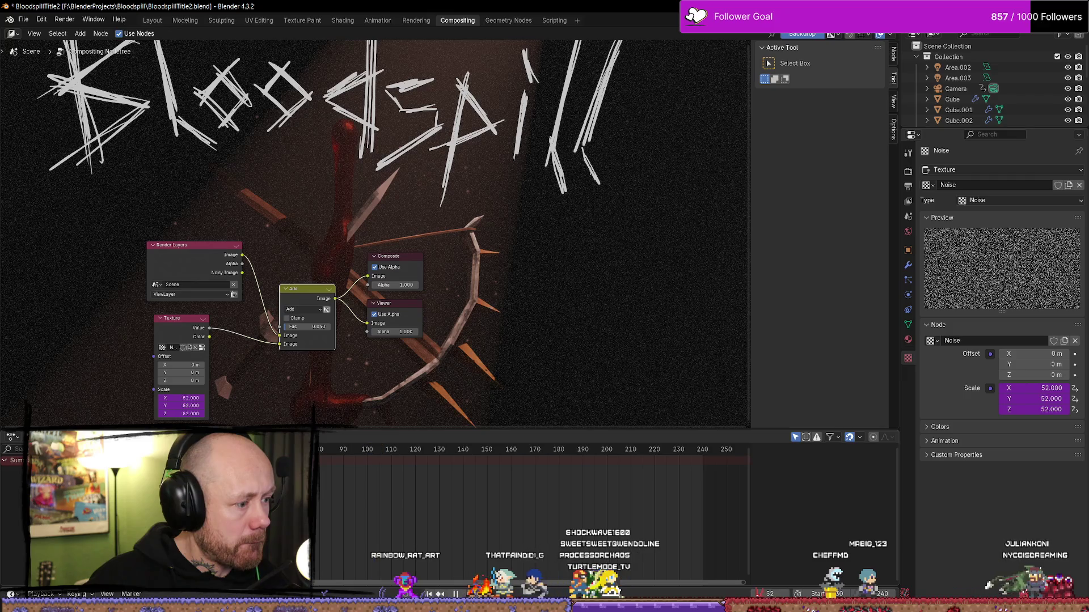
left_click(338, 453)
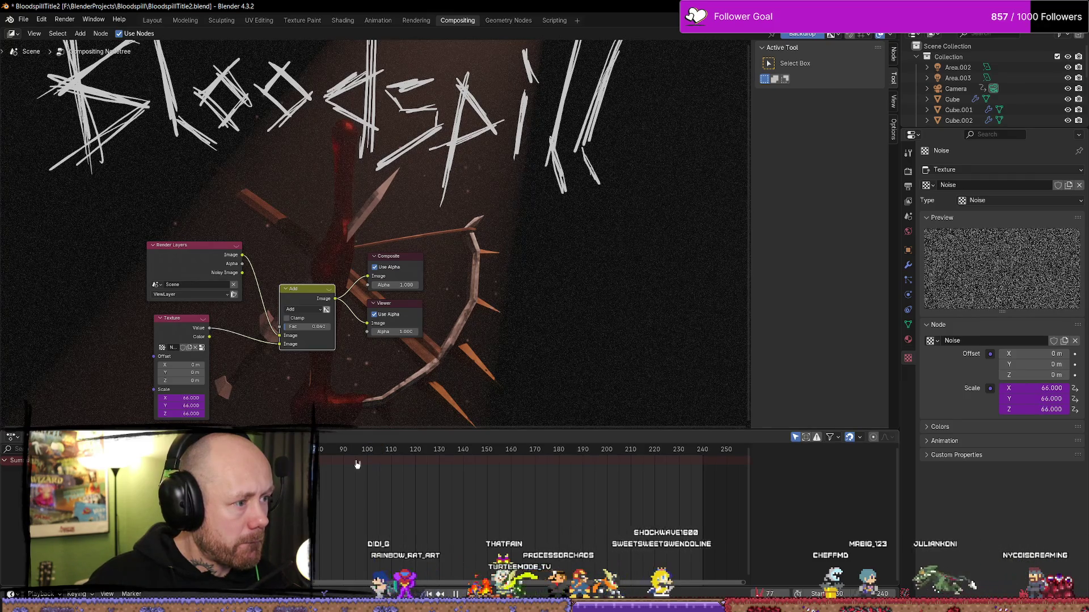
key("space")
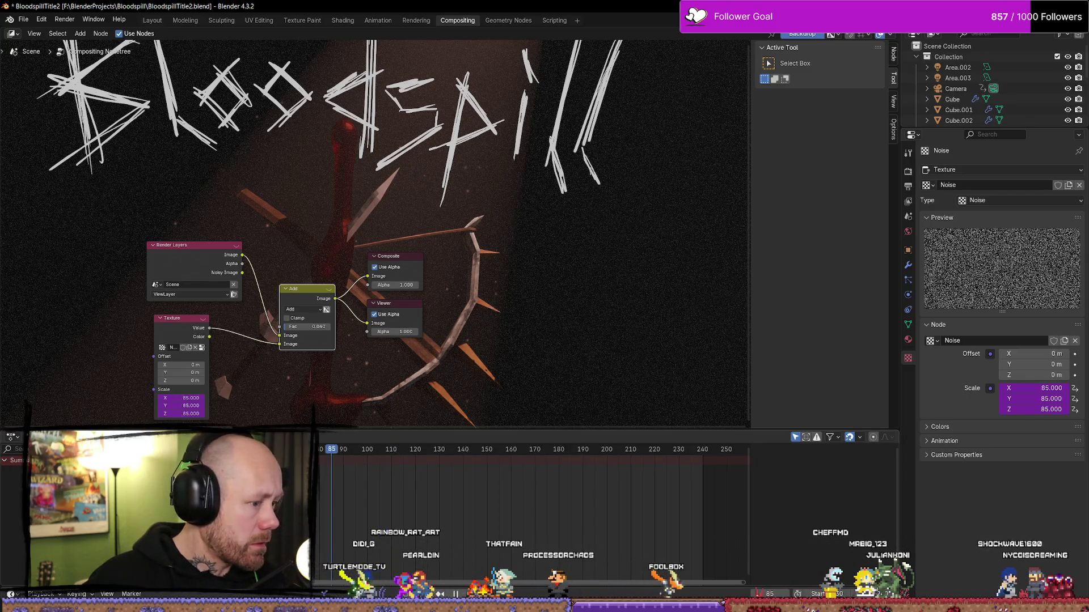
key("shift+Left")
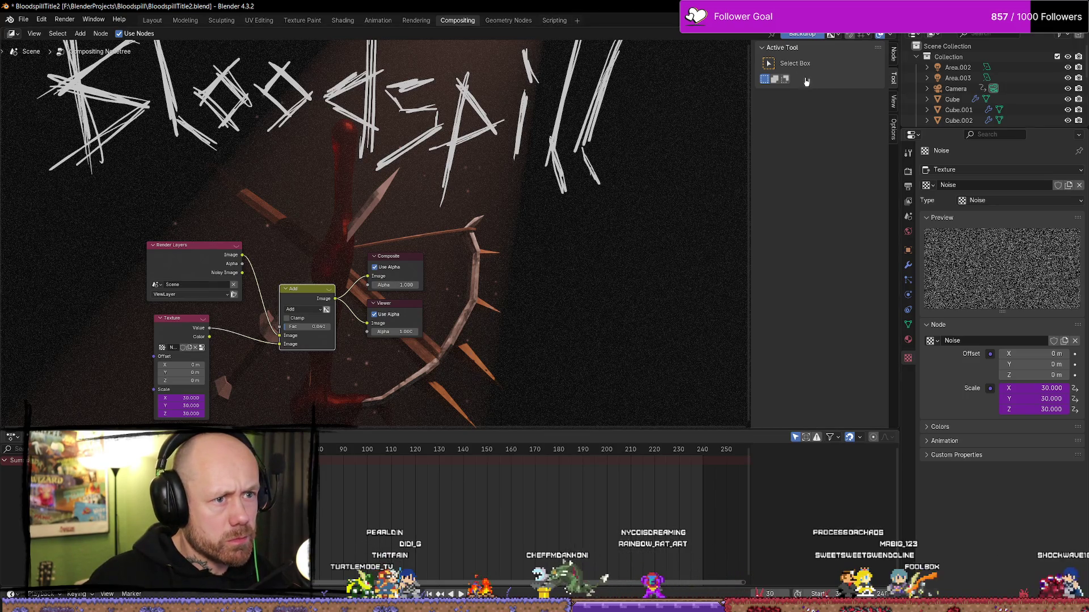
mouse_move(790, 6)
left_mouse_down()
mouse_move(790, 366)
mouse_move(790, 104)
left_mouse_up()
Restore the maximized Blender window, re-confirm the grain mix factor, and frame all nodes.
double_click(790, 104)
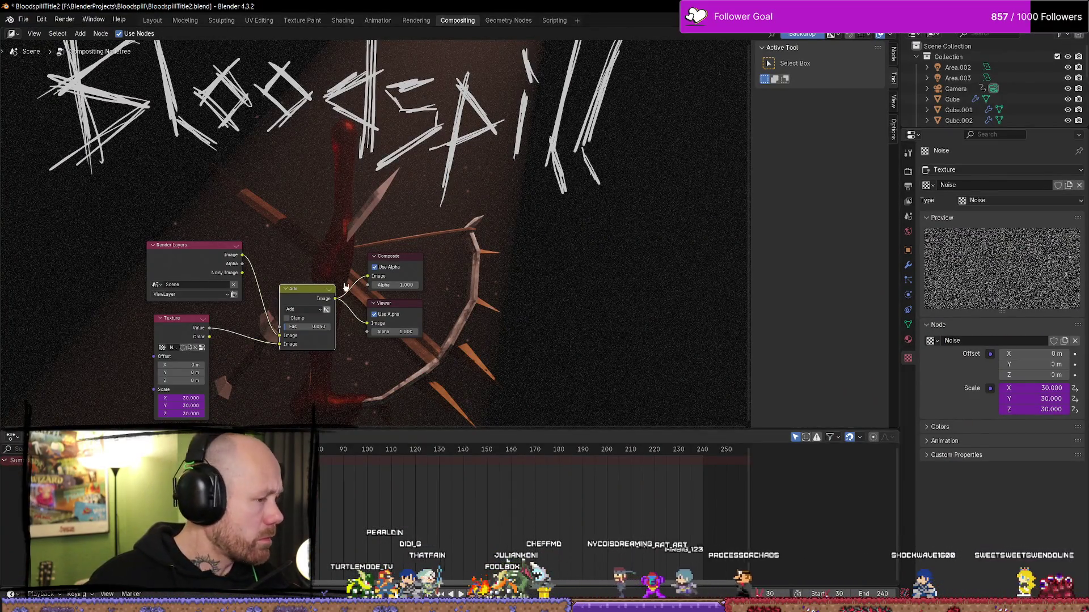
scroll(311, 261, "up", 2)
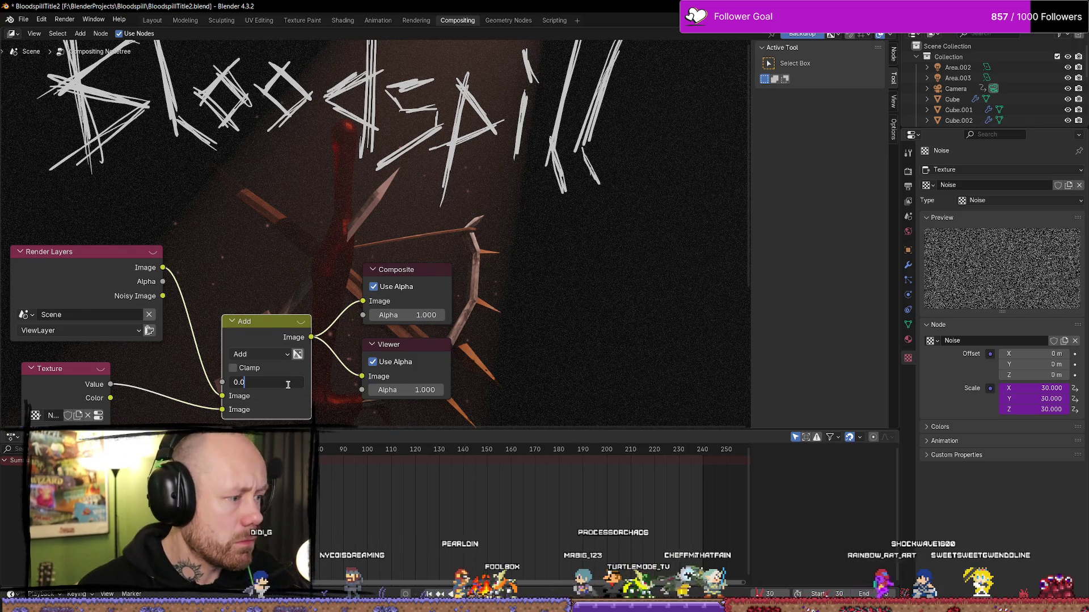
type("1")
key("Return")
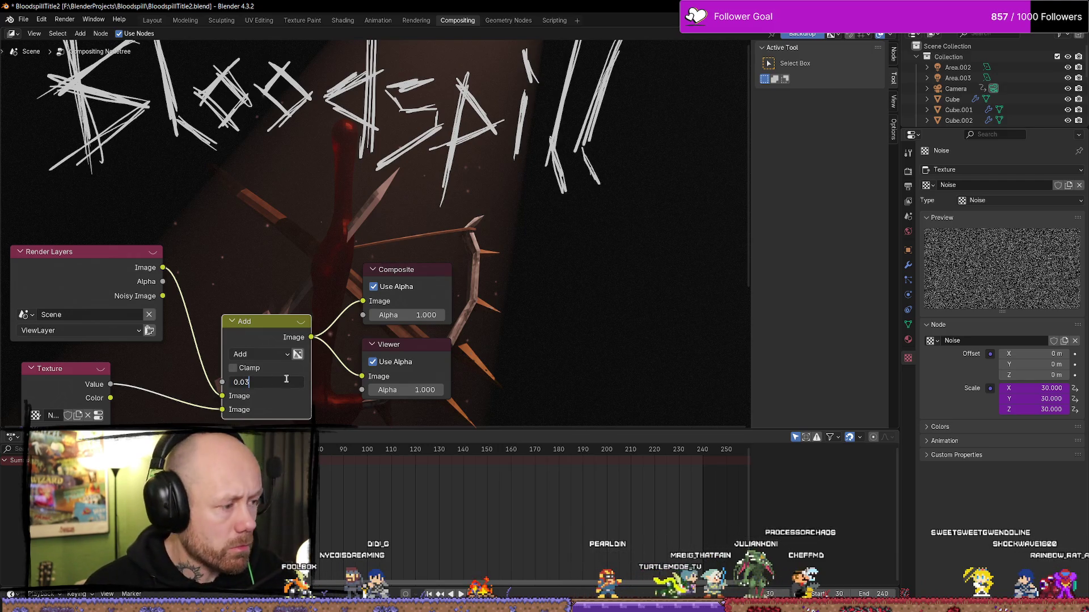
key("Return")
key("Home")
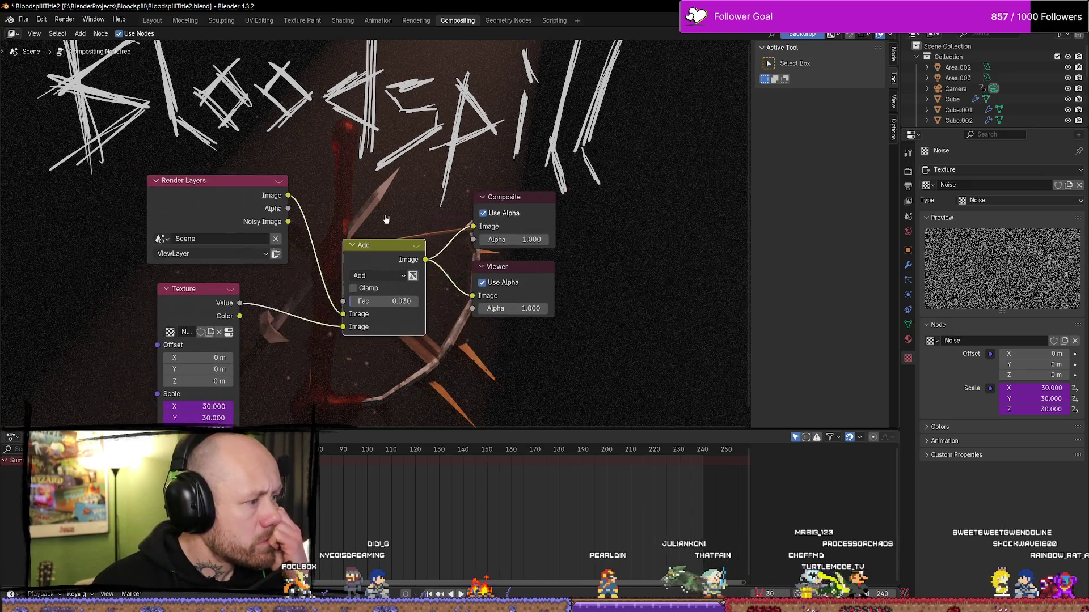
middle_click_drag(280, 246, 261, 297)
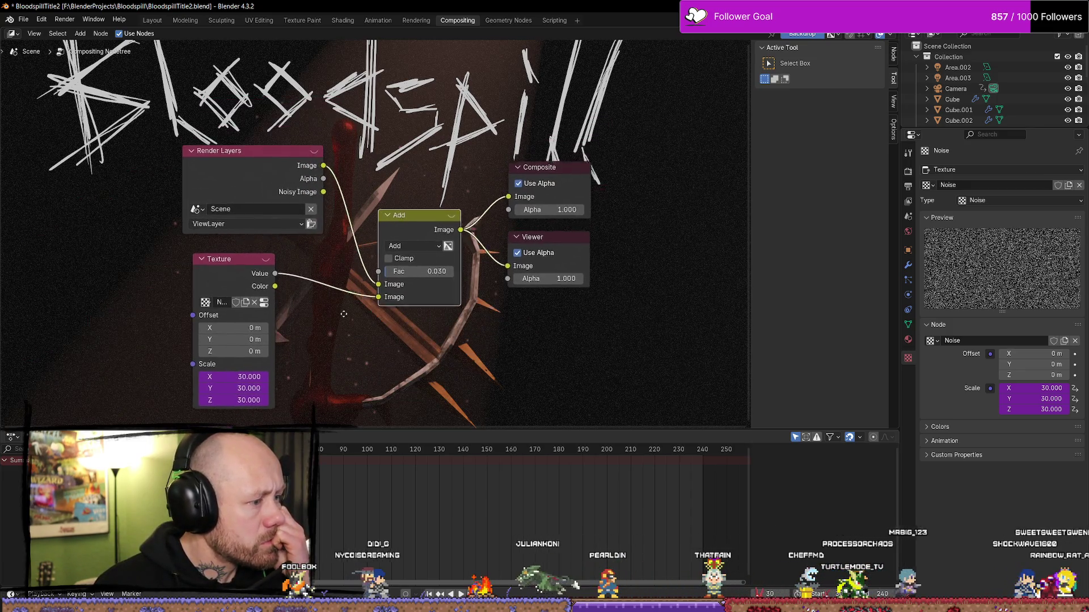
Switch the mix blending to Multiply with a factor of 0.5.
left_click(412, 250)
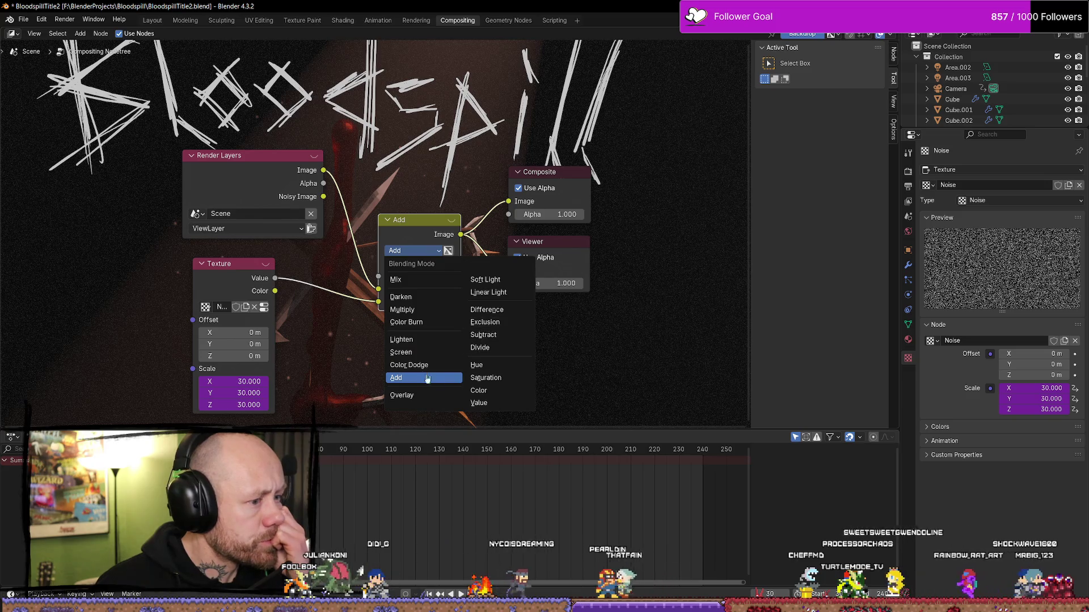
left_click(420, 316)
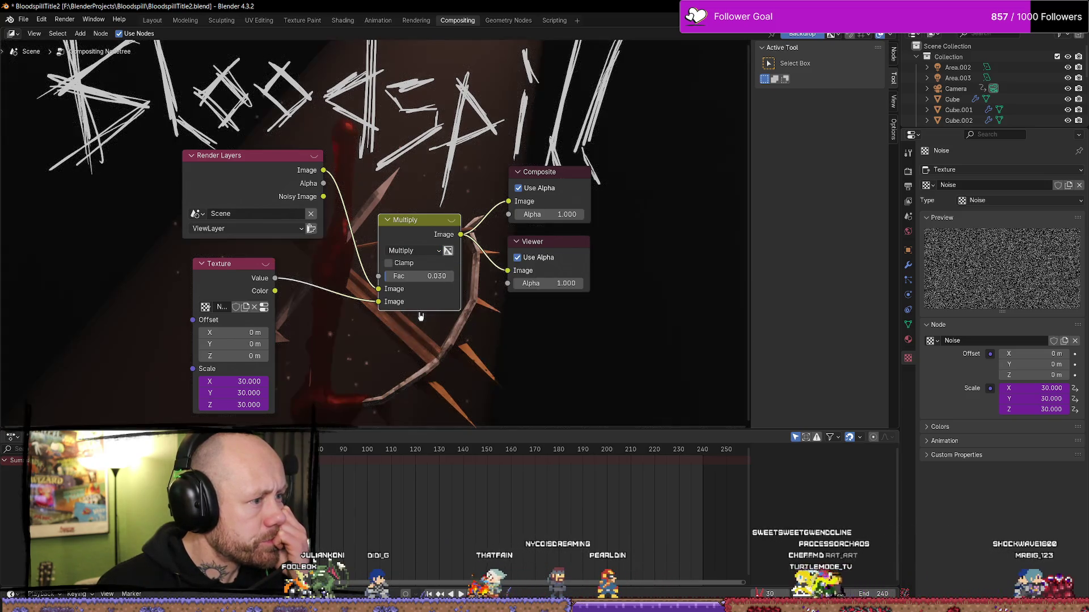
left_click_drag(440, 277, 418, 280)
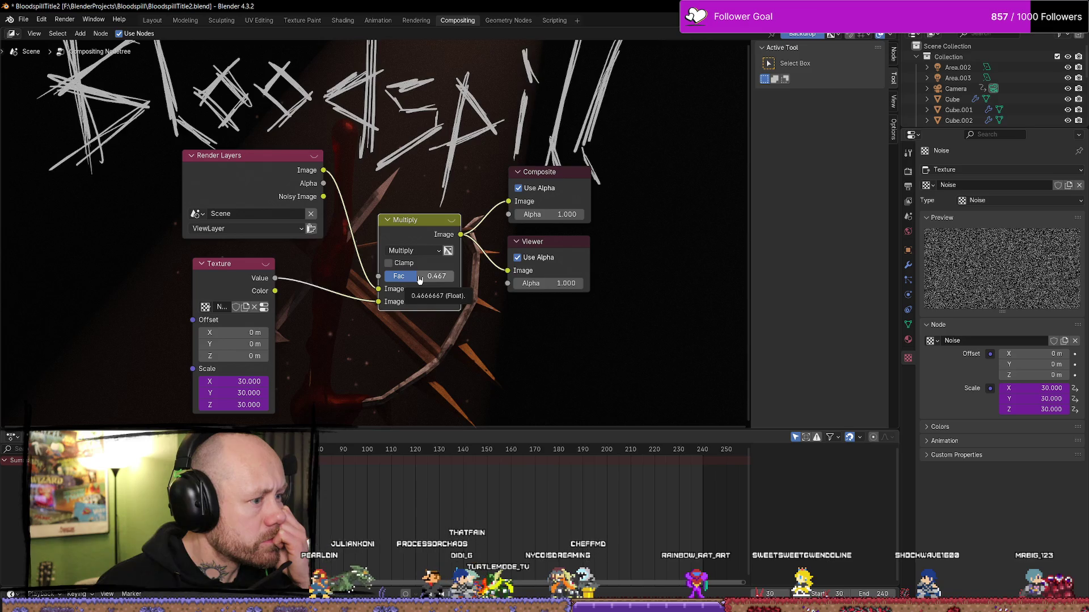
left_click(420, 280)
left_click(421, 279)
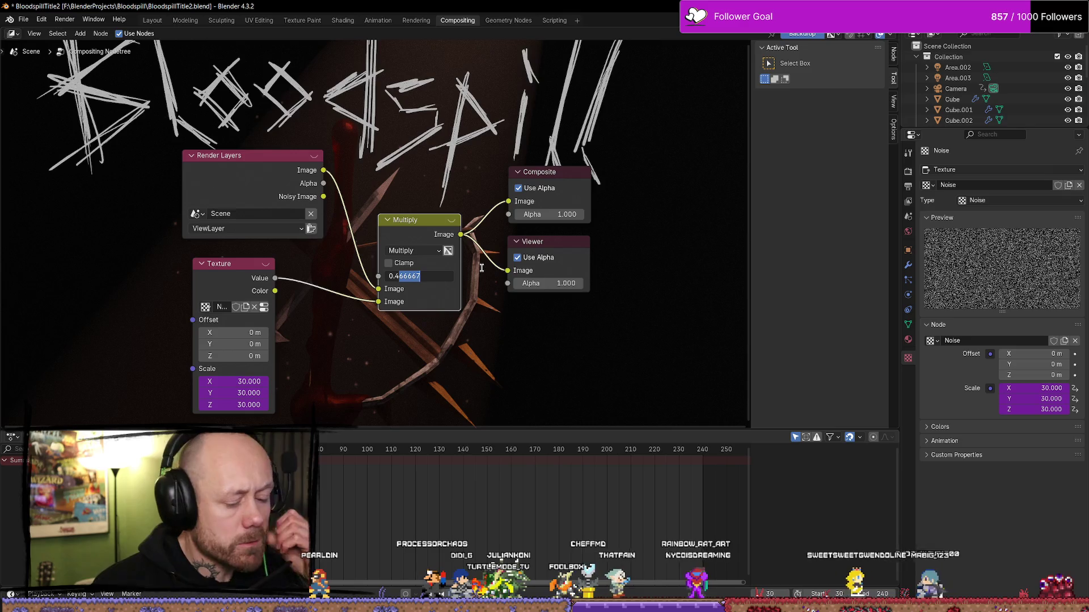
left_click_drag(398, 276, 481, 267)
key("BackSpace")
key("BackSpace")
type("5")
key("Return")
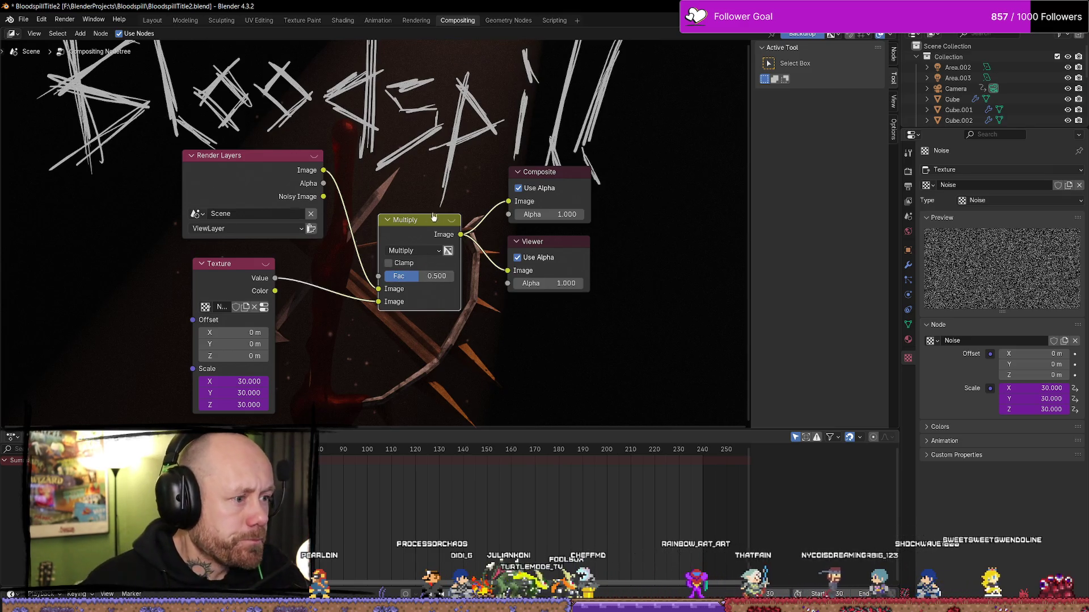
Move the Composite and Viewer nodes right and raise the Multiply factor to 0.607.
middle_click_drag(444, 206, 446, 228)
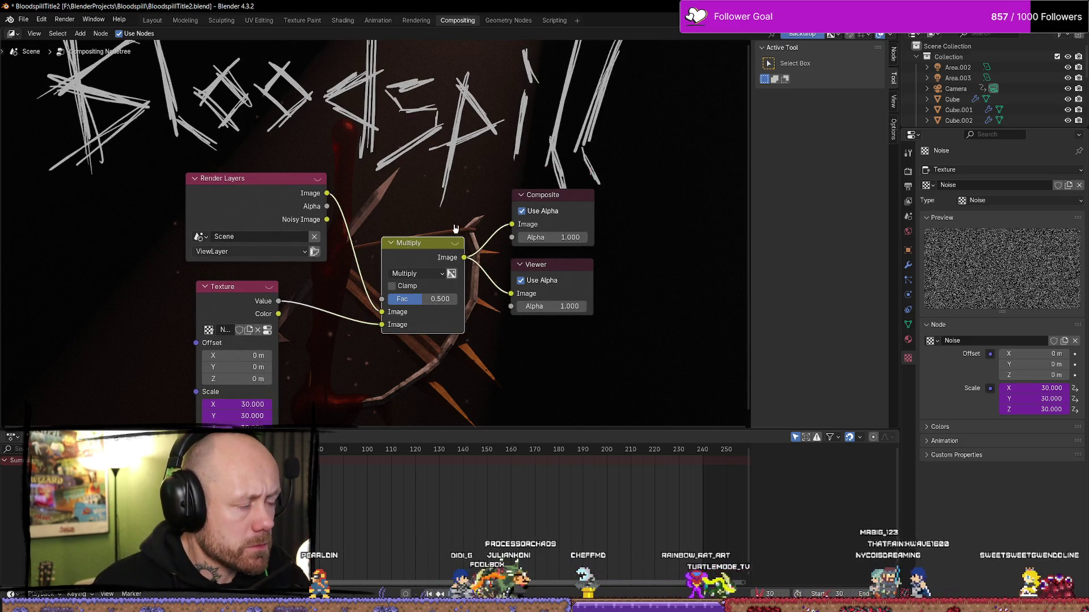
mouse_move(502, 323)
left_mouse_down()
mouse_move(584, 187)
mouse_move(680, 193)
left_mouse_up()
middle_click_drag(389, 296, 377, 303)
scroll(465, 198, "down", 1)
mouse_move(465, 197)
middle_mouse_down()
mouse_move(252, 213)
mouse_move(295, 207)
middle_mouse_up()
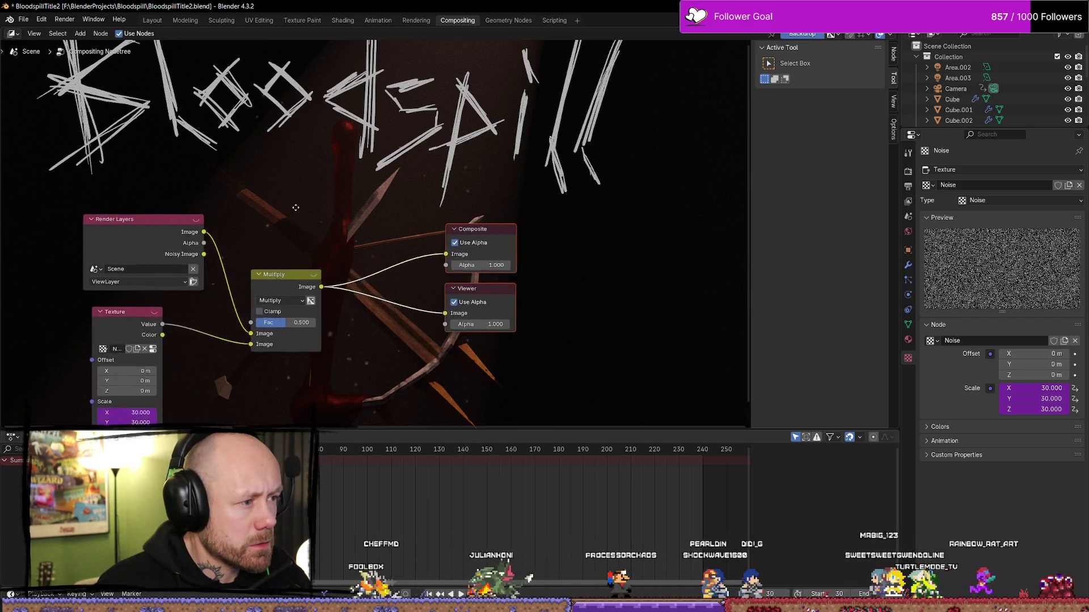
scroll(310, 206, "down", 1)
left_click_drag(301, 316, 306, 316)
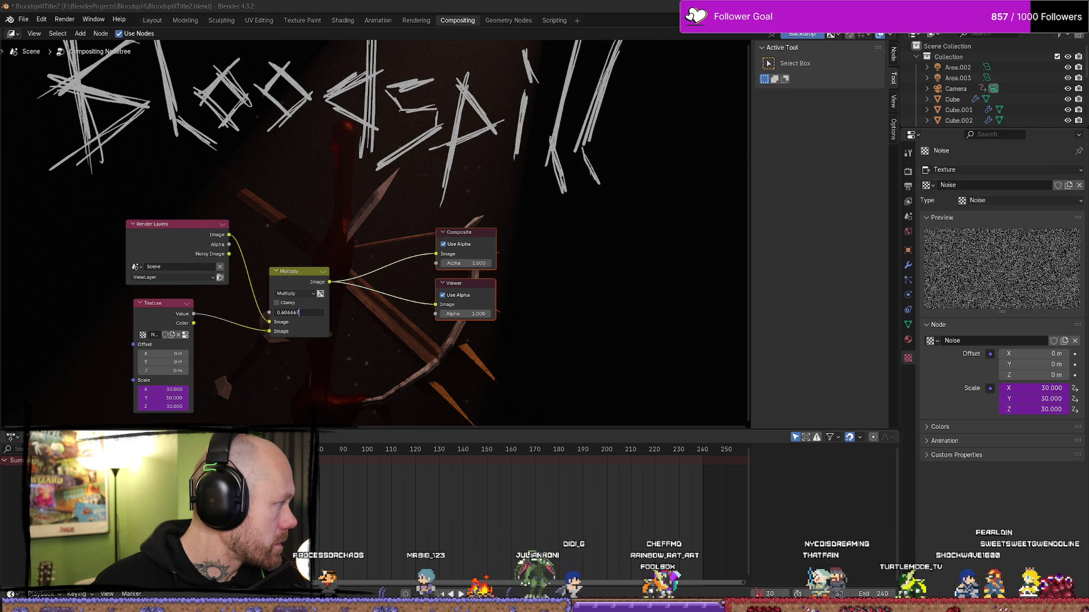
key("Return")
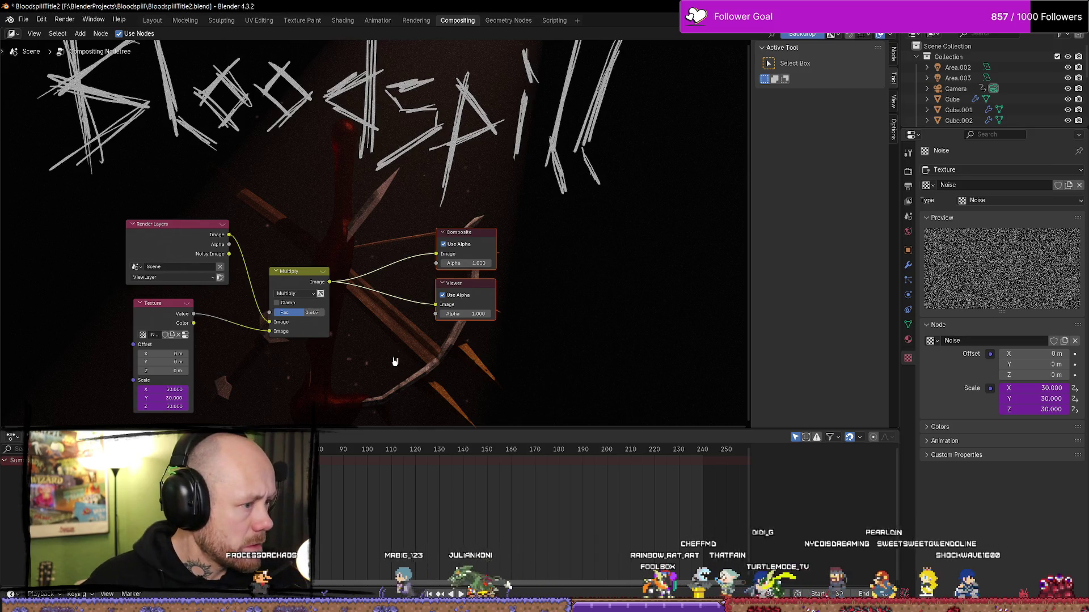
left_click_drag(329, 281, 397, 357)
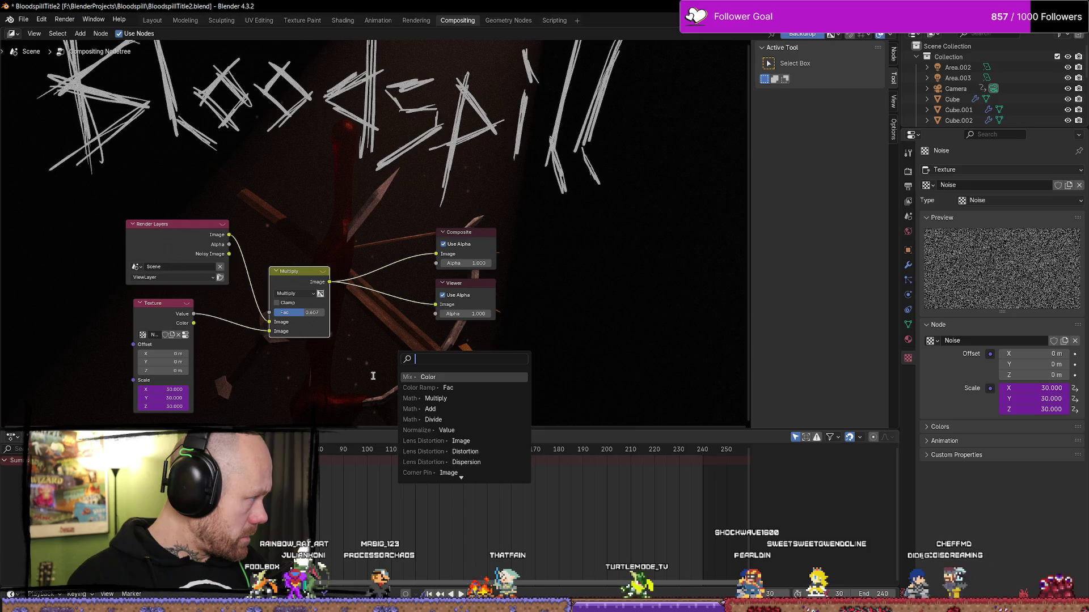
Insert an Exposure node between the Multiply mix and the Composite and Viewer outputs.
type("e")
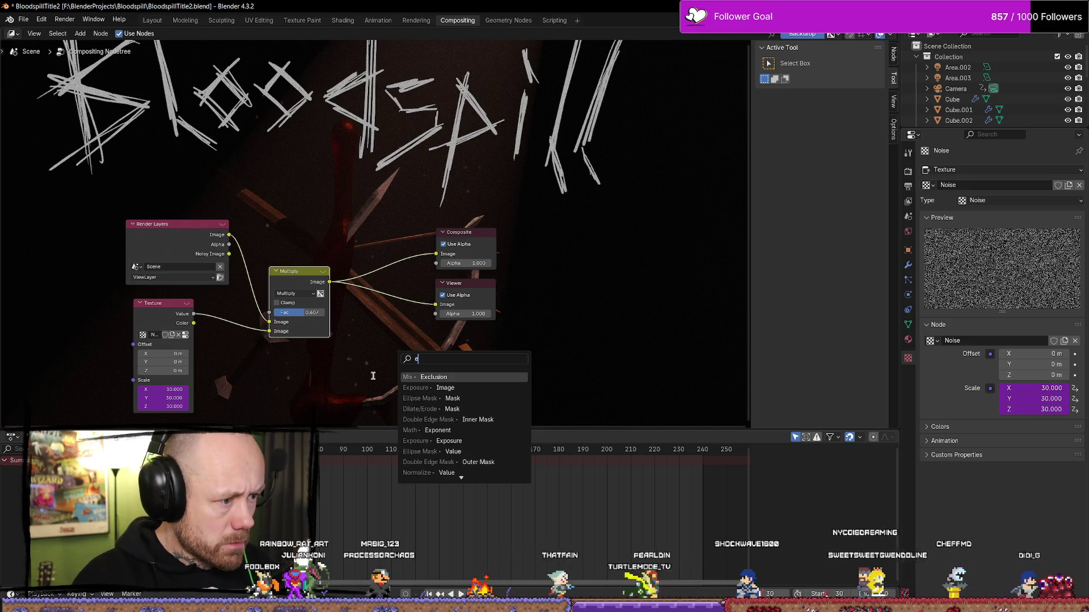
type("xpo")
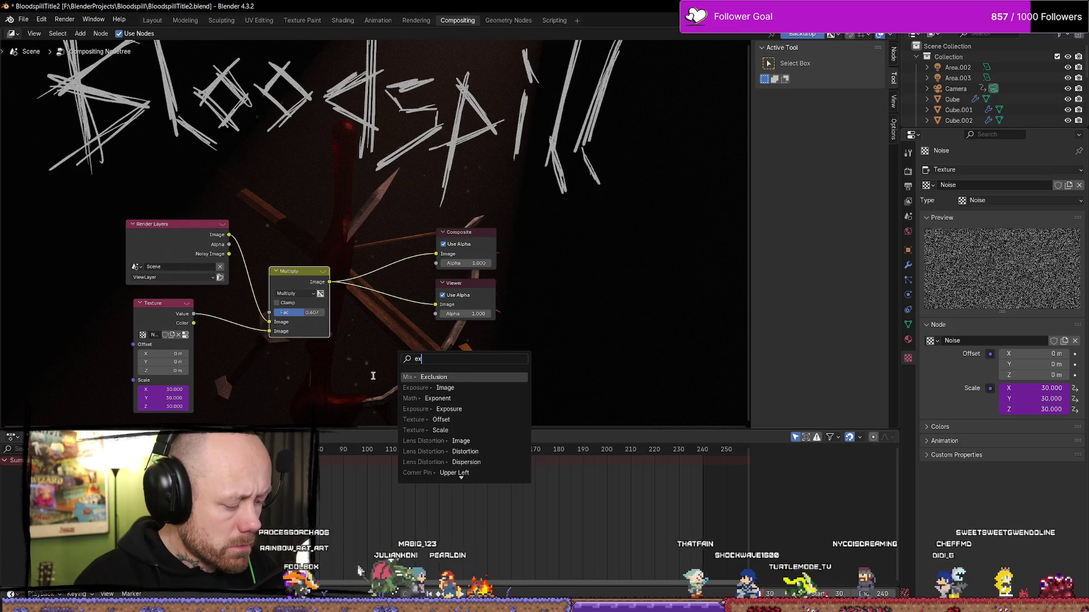
key("Return")
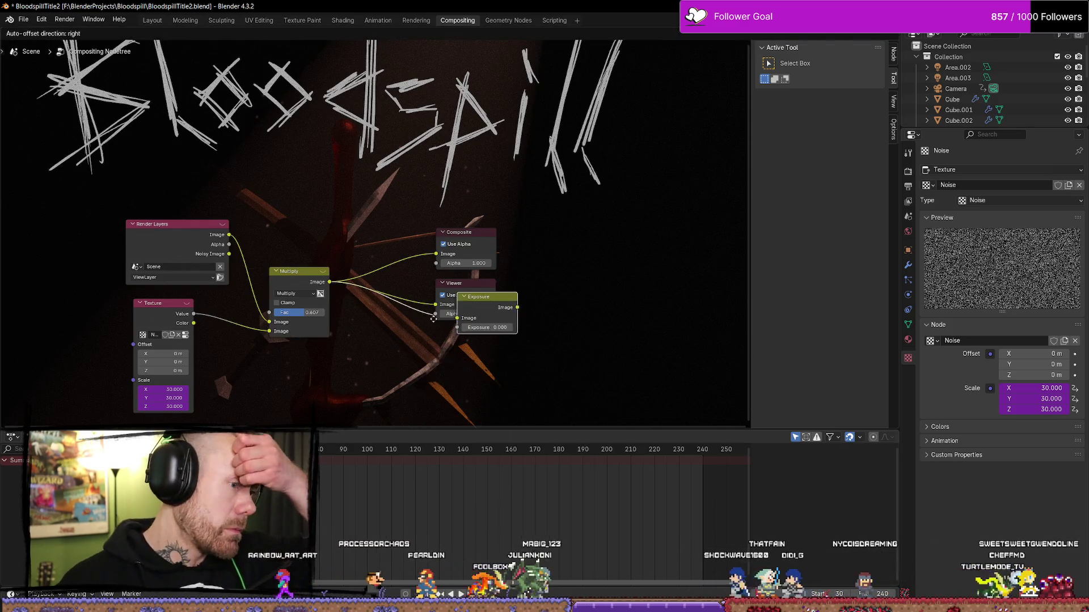
left_click(322, 233)
left_click_drag(434, 261, 436, 305)
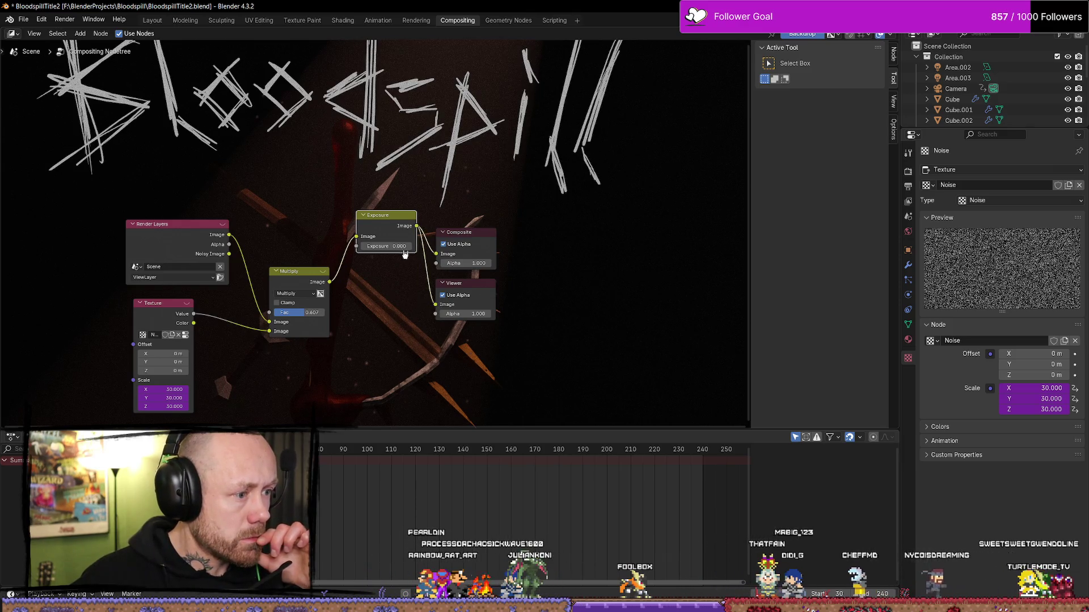
Set the Exposure node to 0.8 and switch to the Modeling workspace.
mouse_move(404, 246)
left_mouse_down()
mouse_move(471, 246)
mouse_move(395, 255)
left_mouse_up()
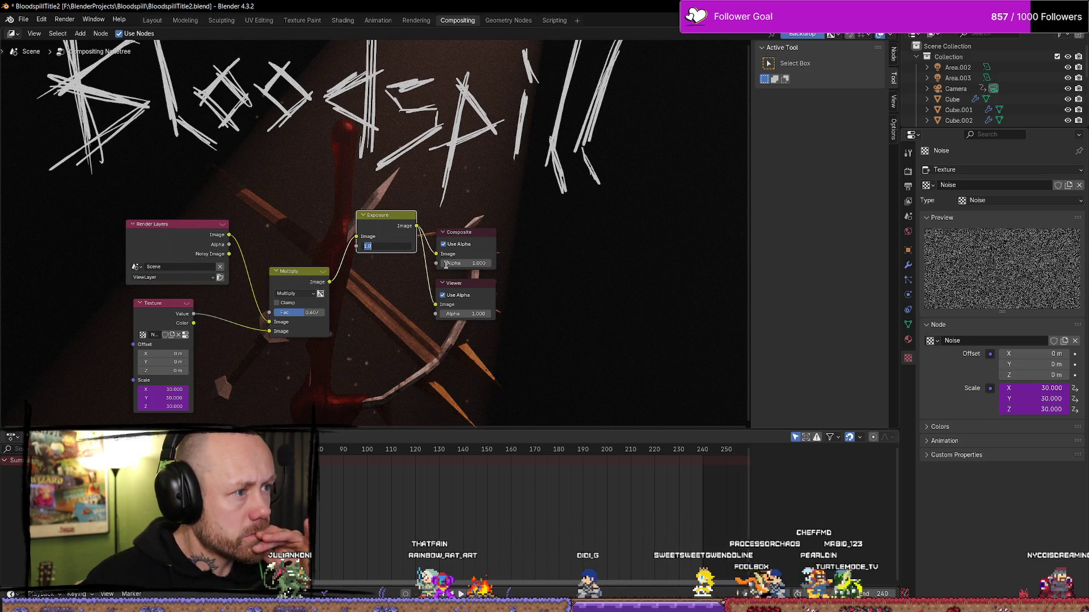
type("1")
left_click_drag(400, 246, 342, 245)
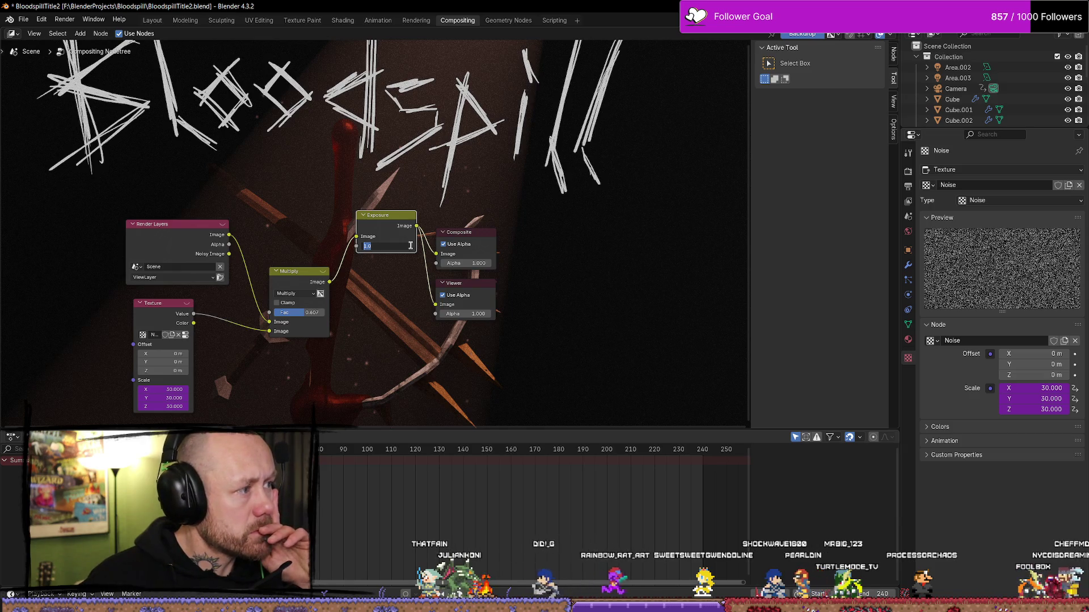
type("2")
key("Return")
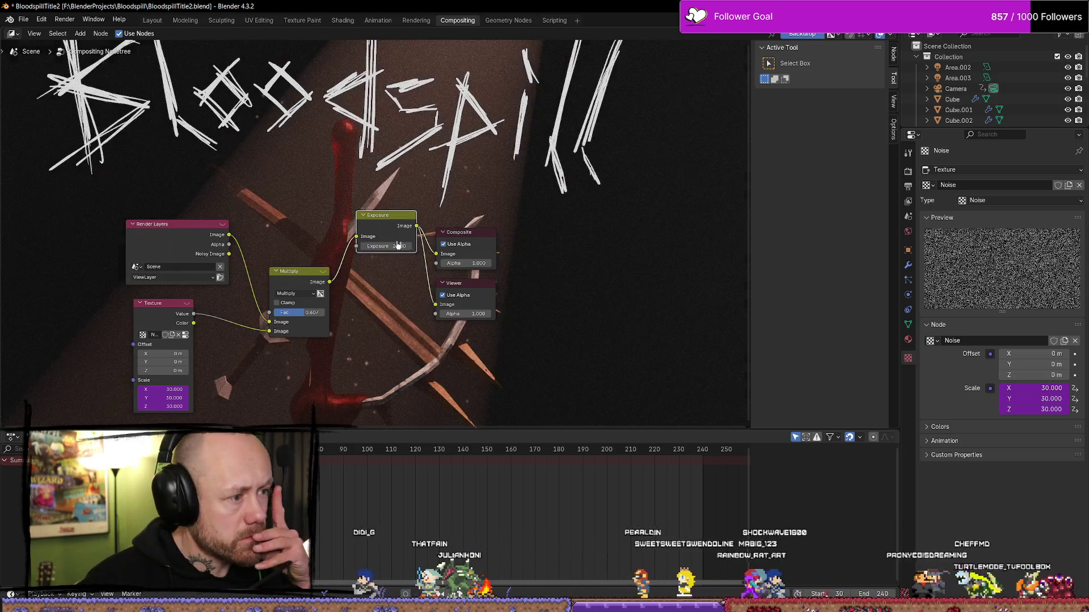
left_click(394, 243)
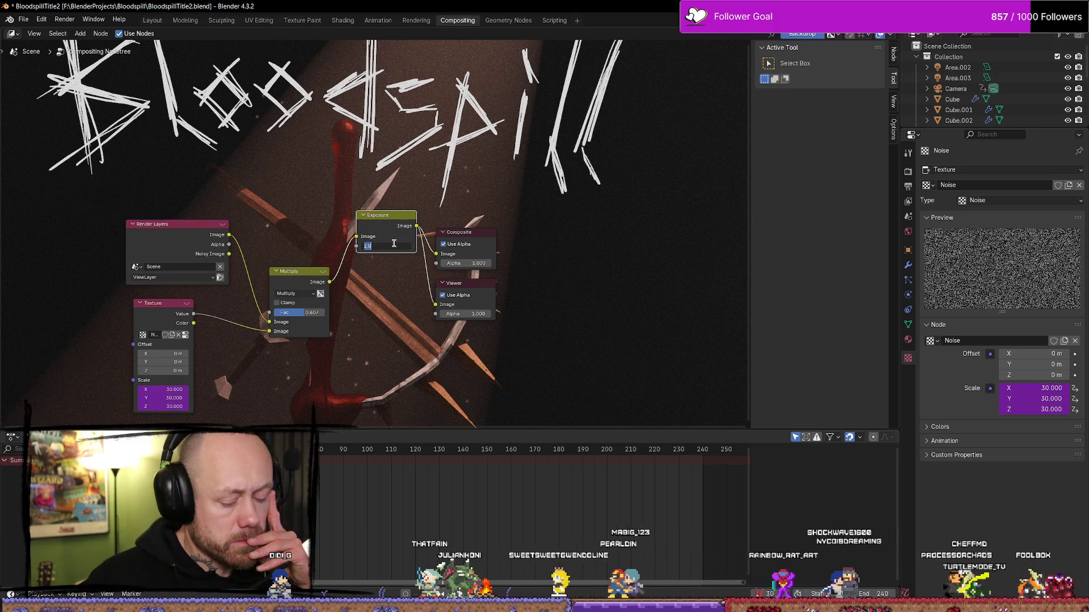
type("1")
key("Return")
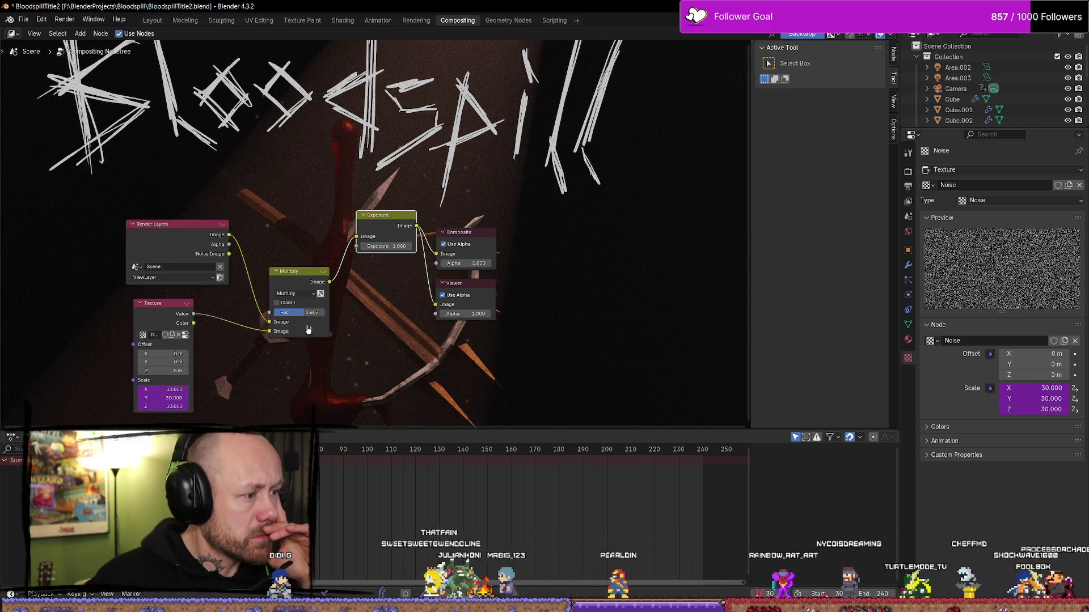
left_click_drag(300, 312, 307, 312)
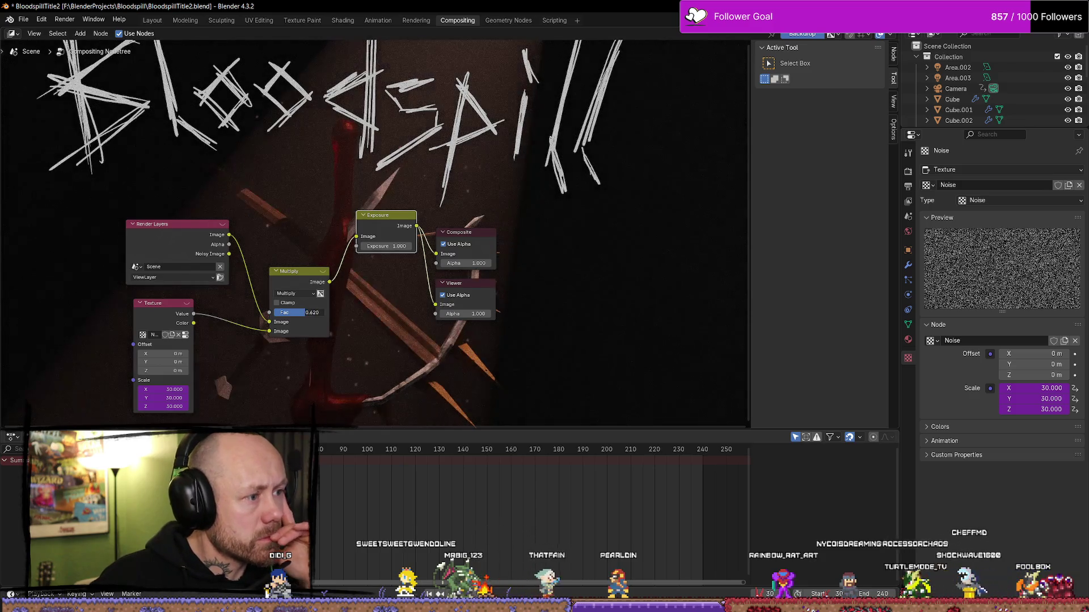
left_click(314, 313)
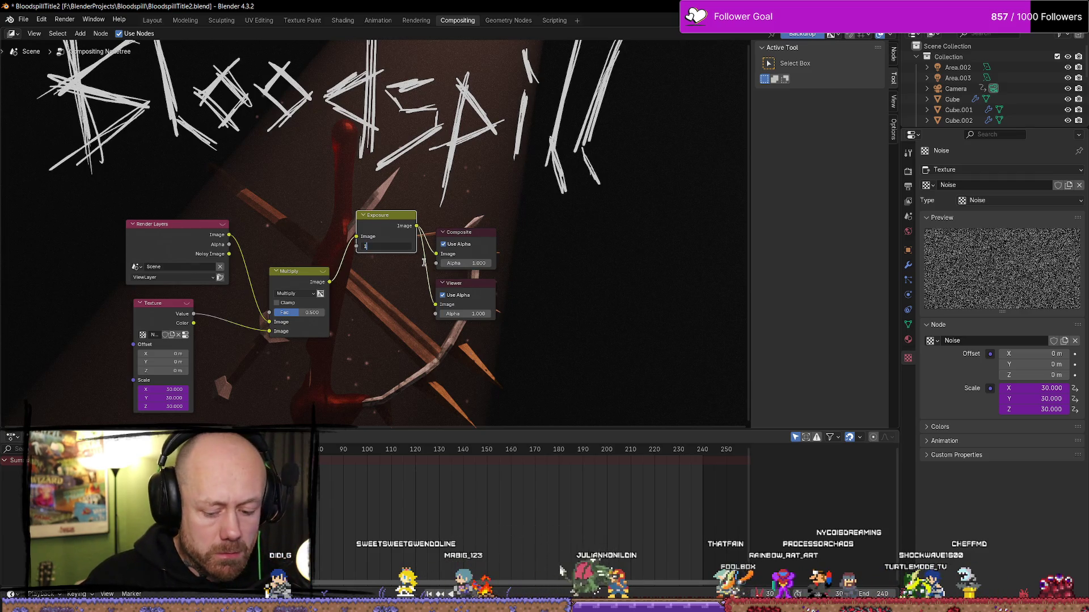
type(".8")
key("Return")
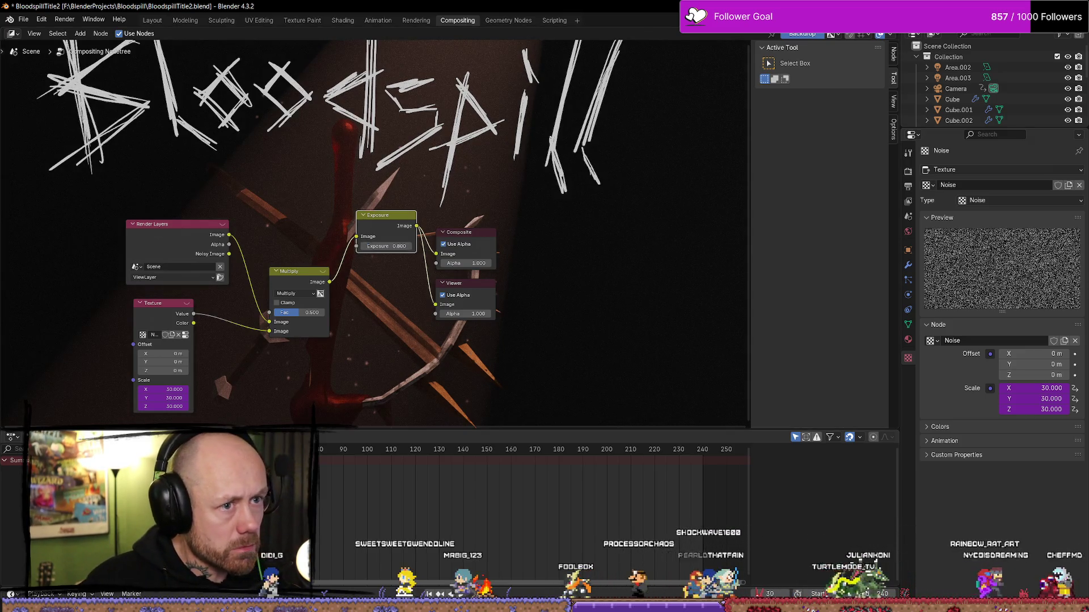
left_click(191, 21)
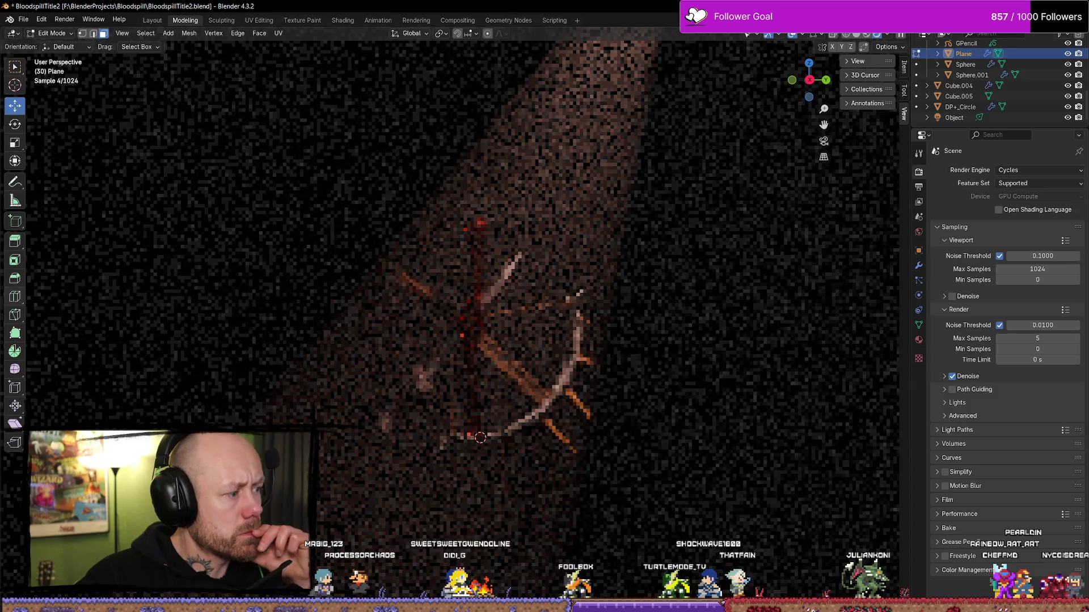
Render frame 30 of the Bloodspill title with F12.
left_click(446, 299)
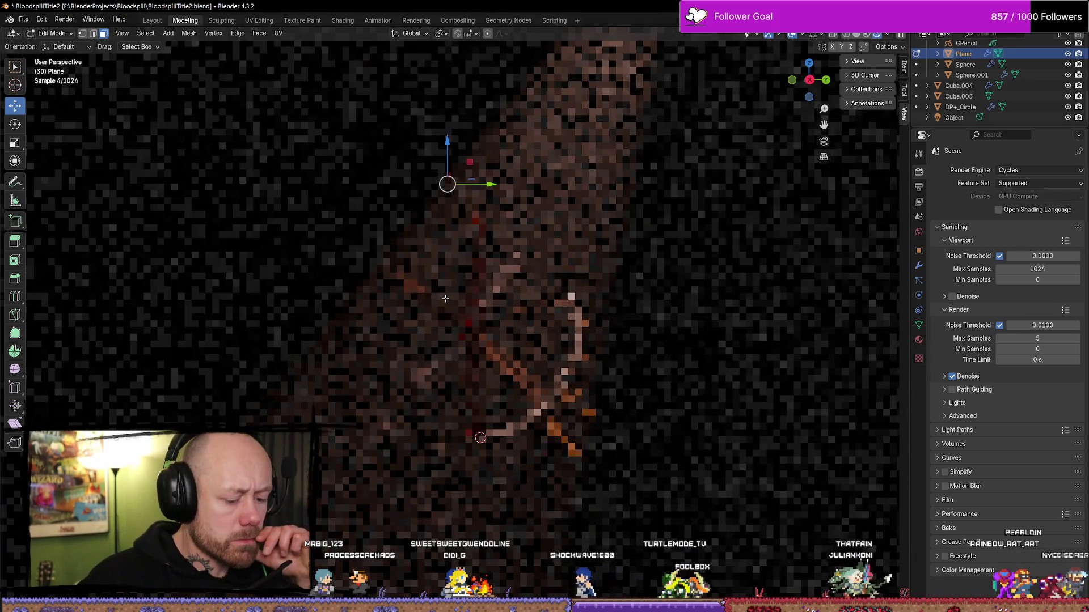
key("F12")
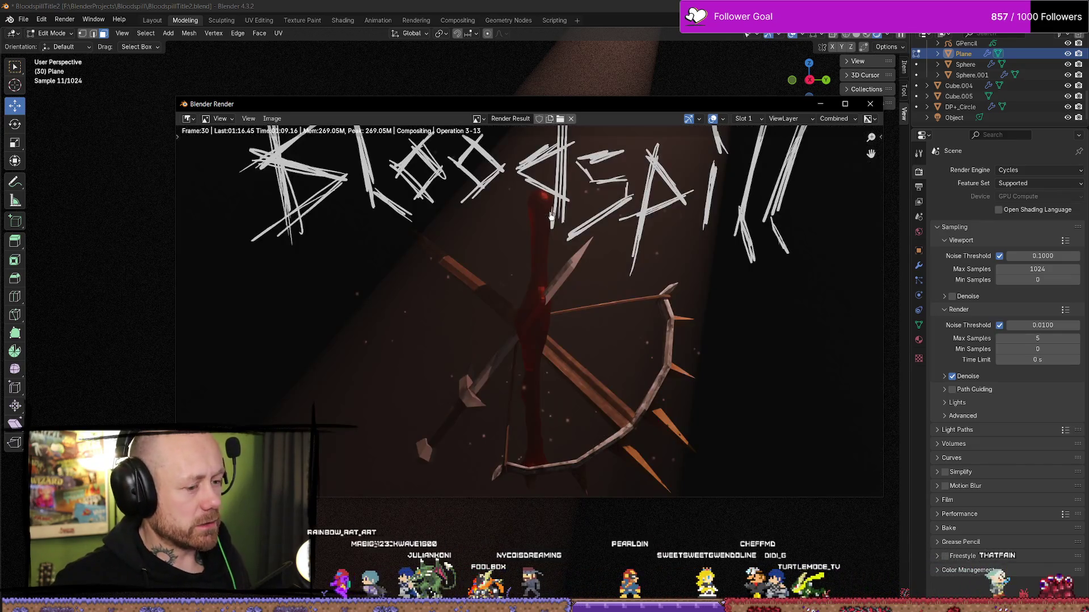
Save the frame 30 render as a PNG in the Bloodspill folder via Image > Save As.
left_click(844, 103)
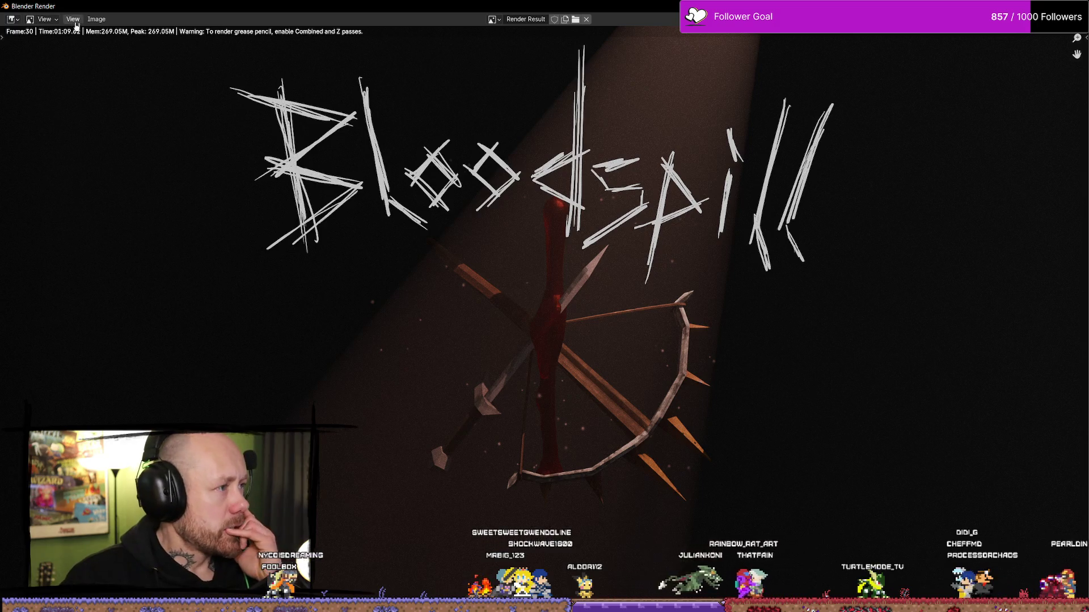
left_click(54, 22)
left_click(96, 19)
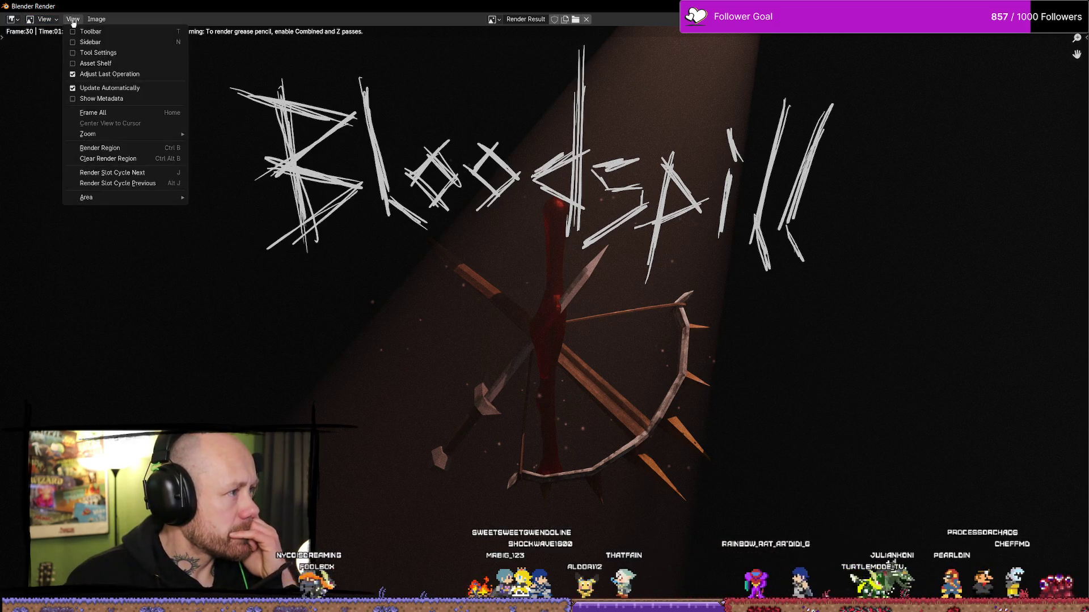
left_click(99, 20)
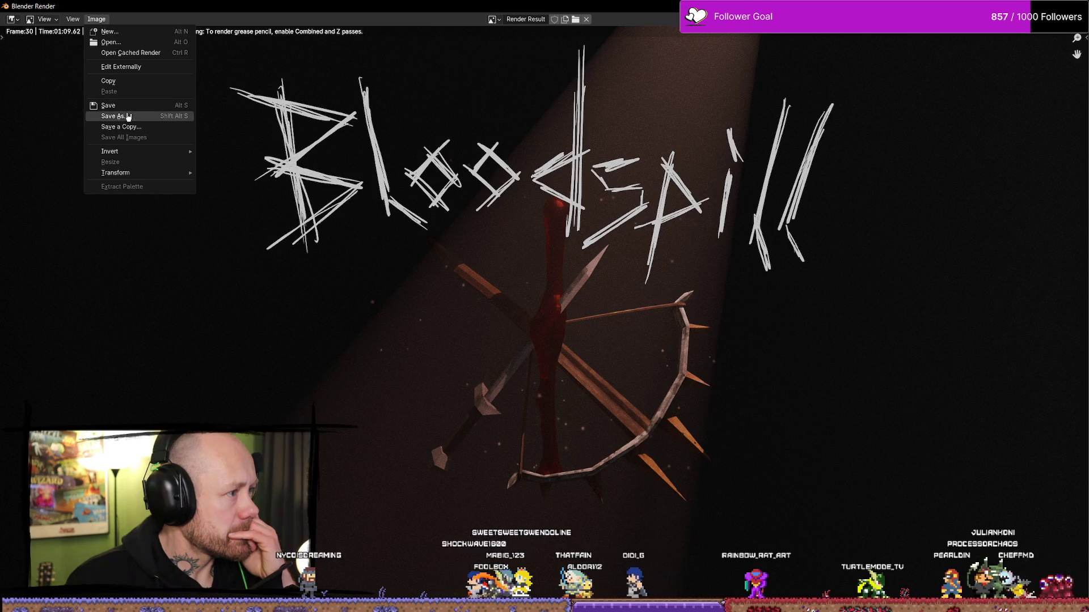
left_click(128, 117)
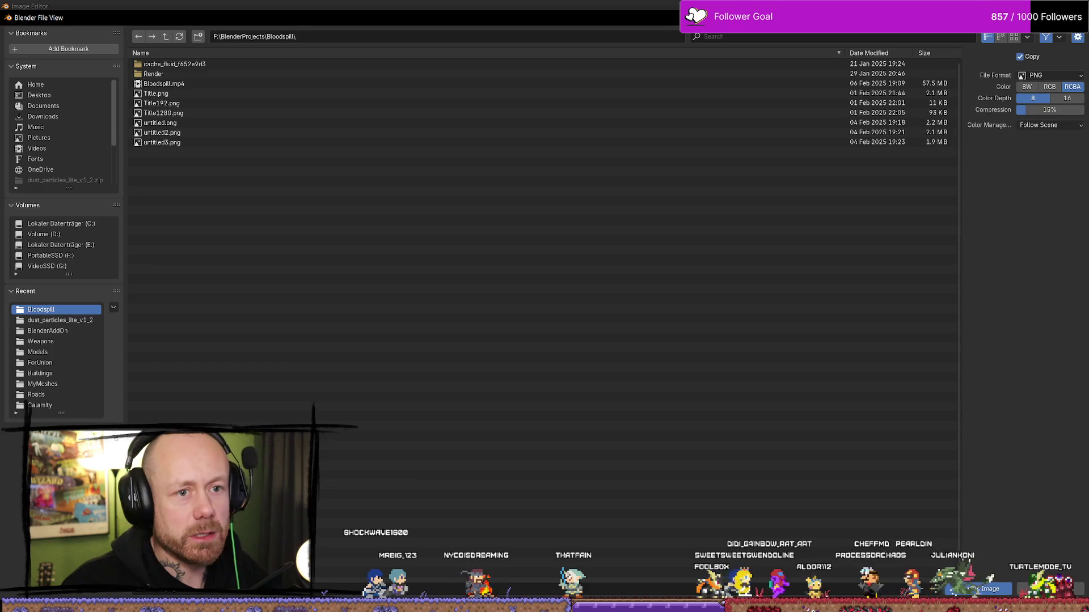
key("Return")
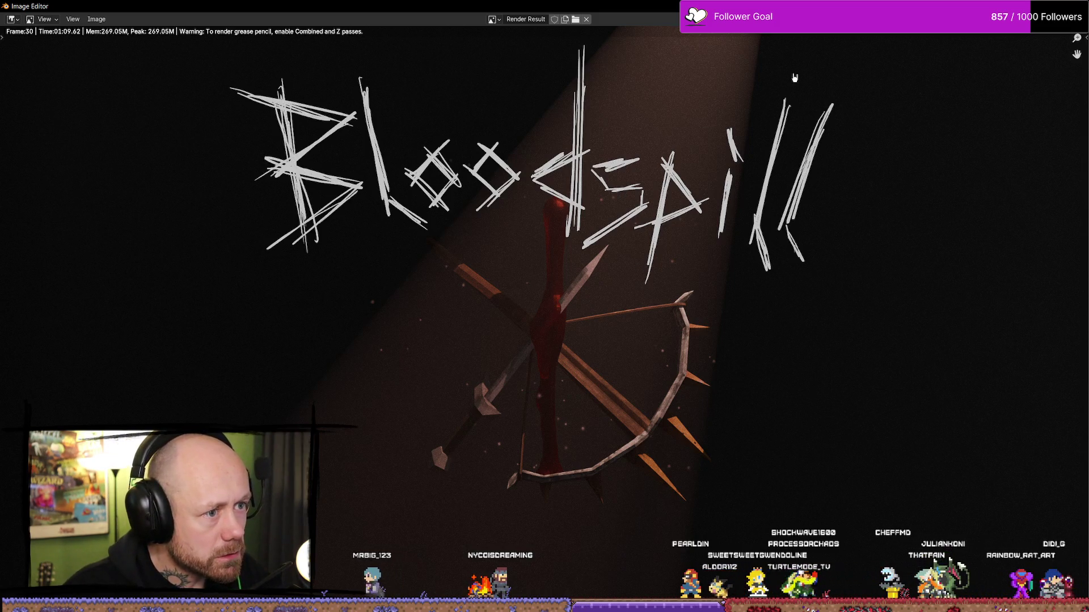
left_click_drag(991, 6, 770, 85)
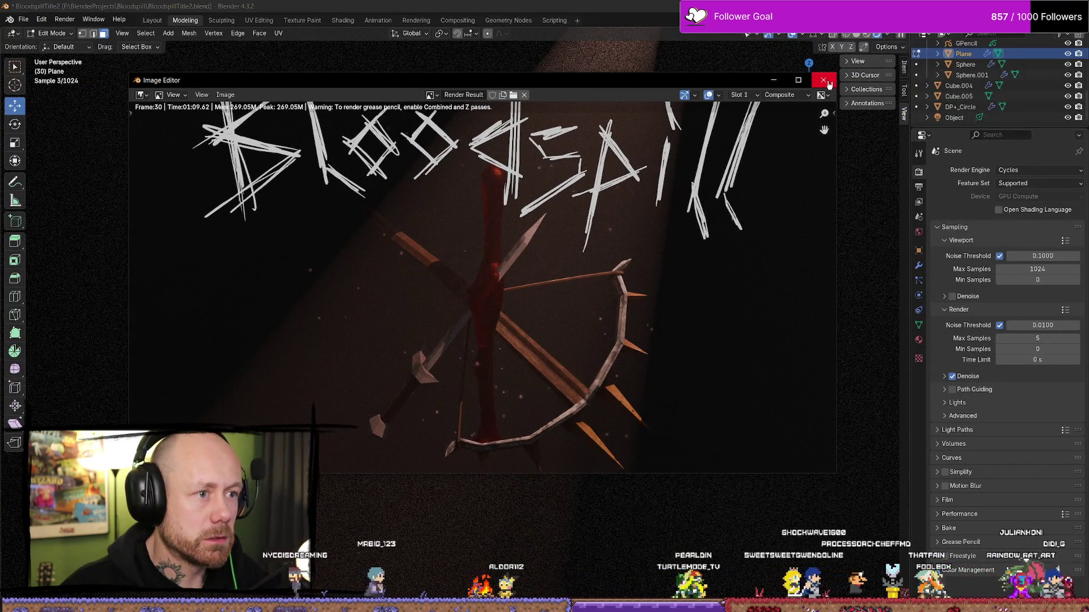
Save the project and link the raw render straight to Composite, with Exposure feeding the Viewer.
left_click(823, 80)
key("ctrl+s")
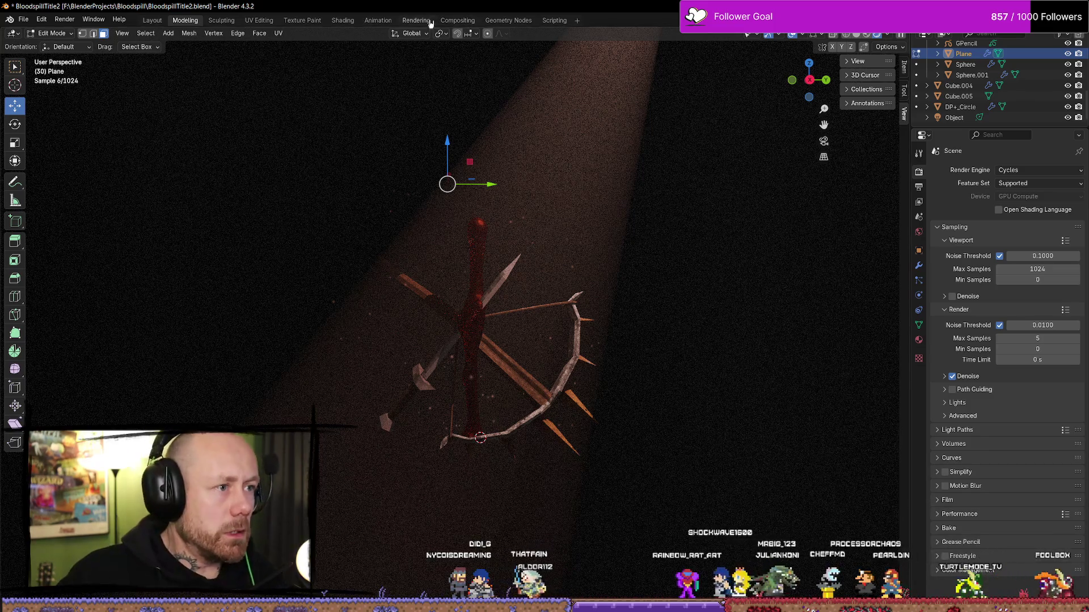
left_click(457, 20)
mouse_move(208, 233)
left_mouse_down()
mouse_move(208, 169)
mouse_move(329, 174)
left_mouse_up()
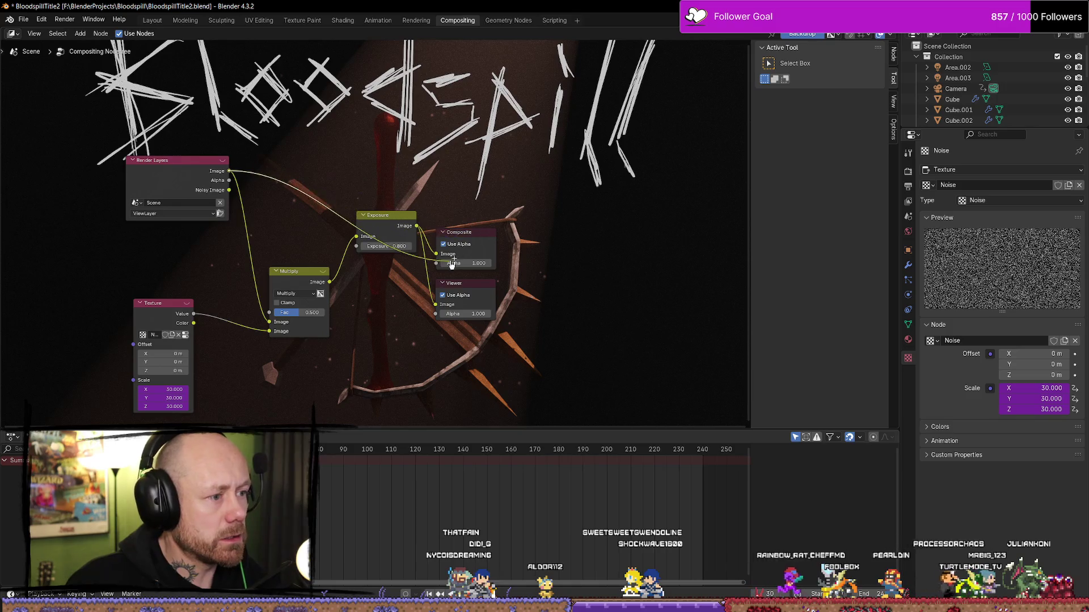
left_click_drag(452, 264, 445, 255)
left_click_drag(385, 216, 386, 272)
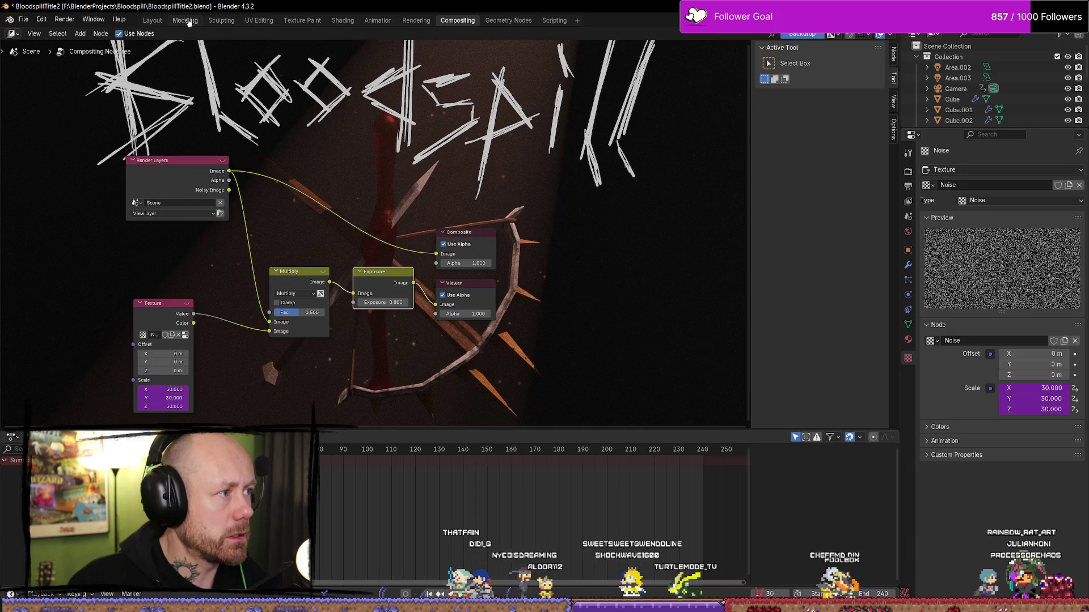
Return to the Modeling workspace and render the current frame again.
left_click(189, 21)
left_click(303, 21)
left_click(187, 21)
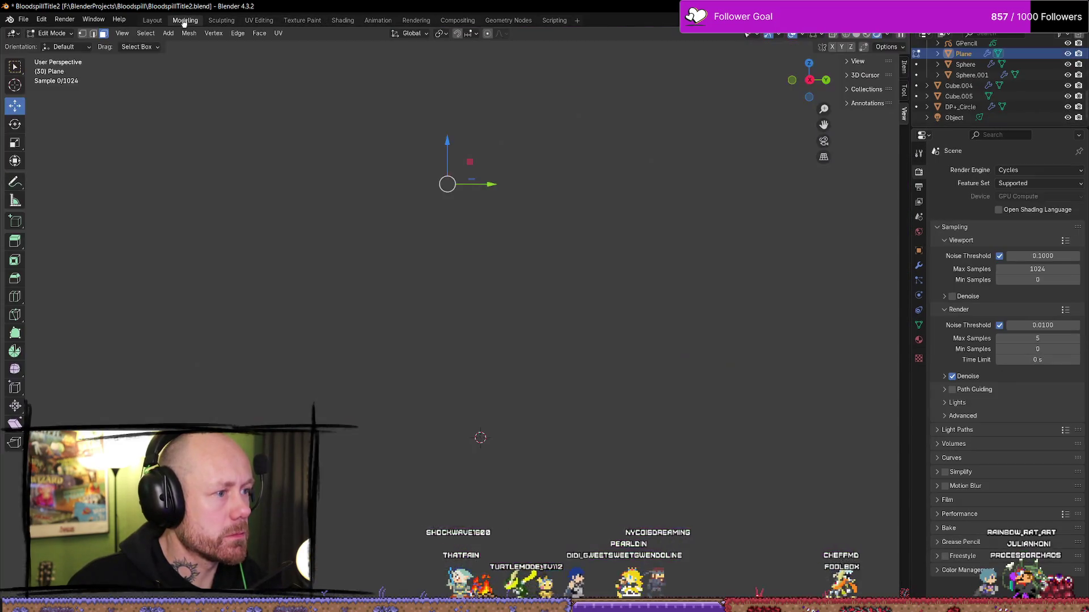
key("F12")
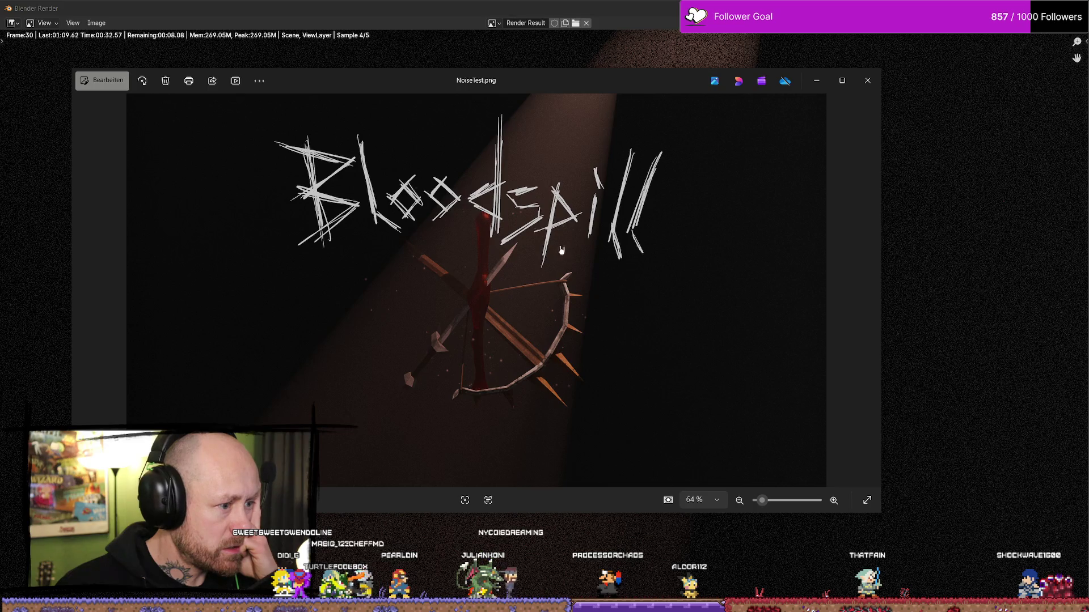
Zoom and pan NoiseTest.png in Photos to inspect the grainy title.
scroll(562, 252, "up", 3)
left_click_drag(567, 232, 561, 228)
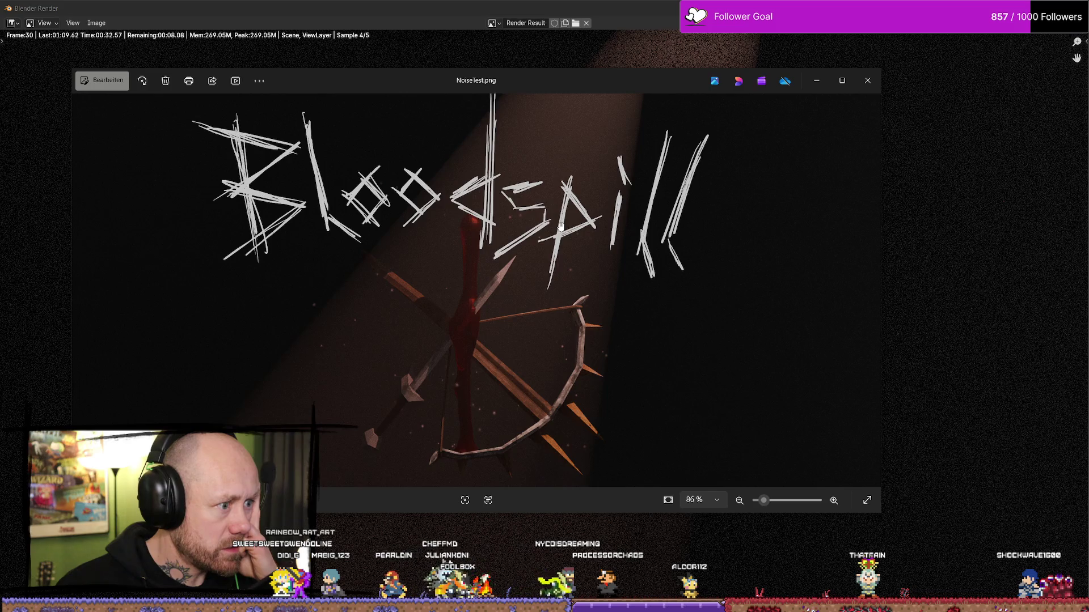
scroll(557, 244, "down", 1)
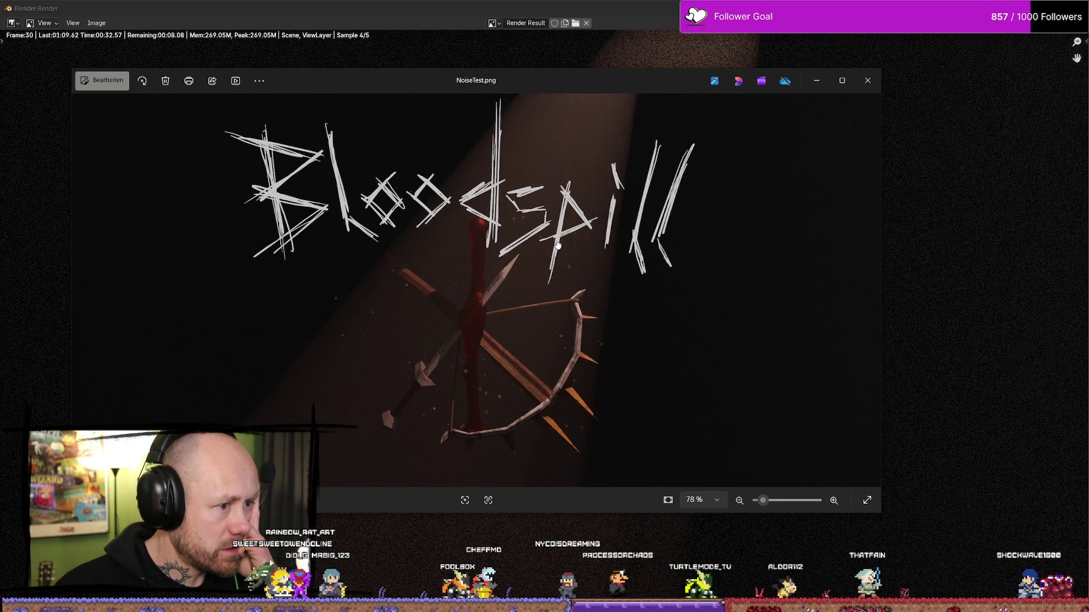
left_click_drag(557, 244, 555, 242)
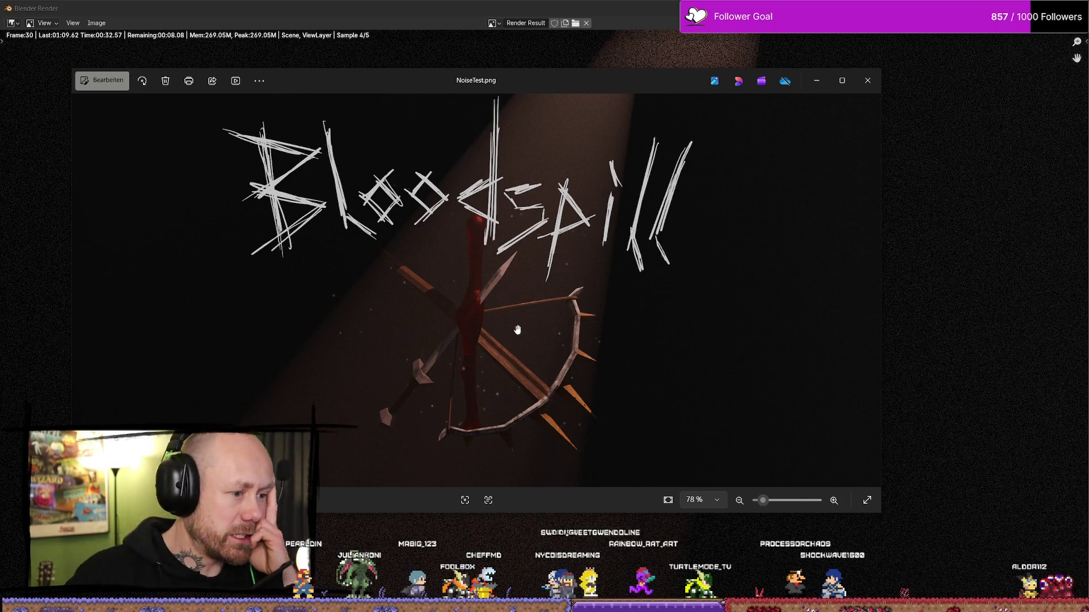
scroll(606, 334, "down", 1)
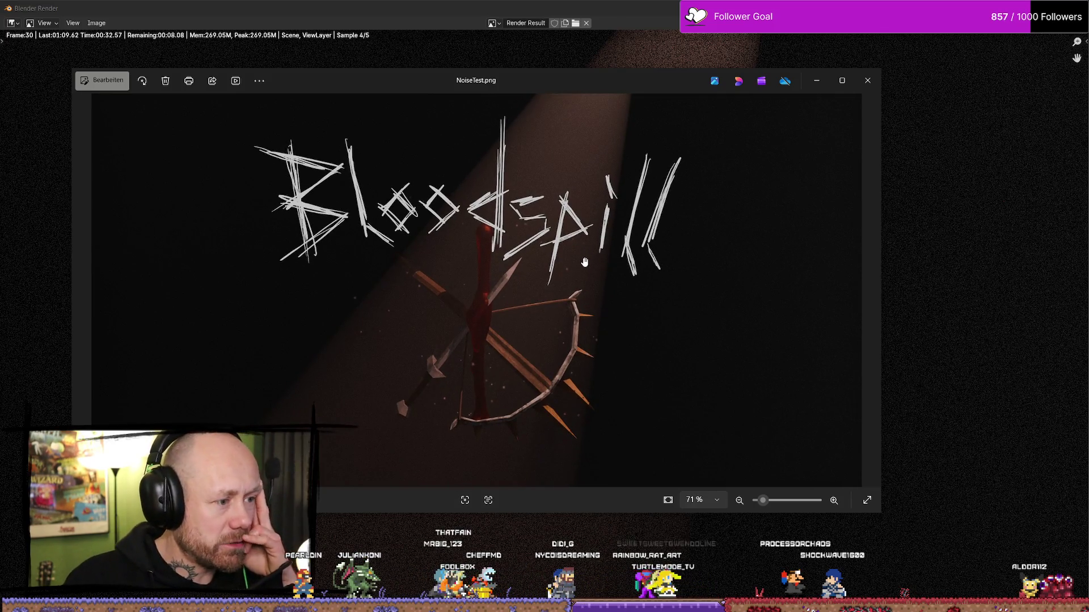
scroll(545, 333, "down", 1)
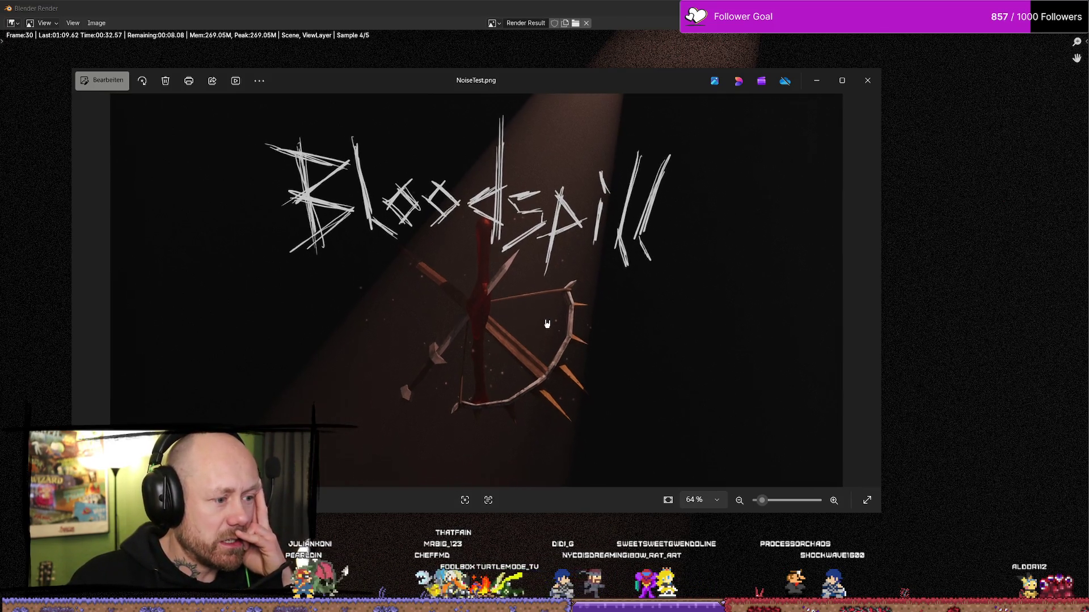
scroll(544, 344, "up", 3)
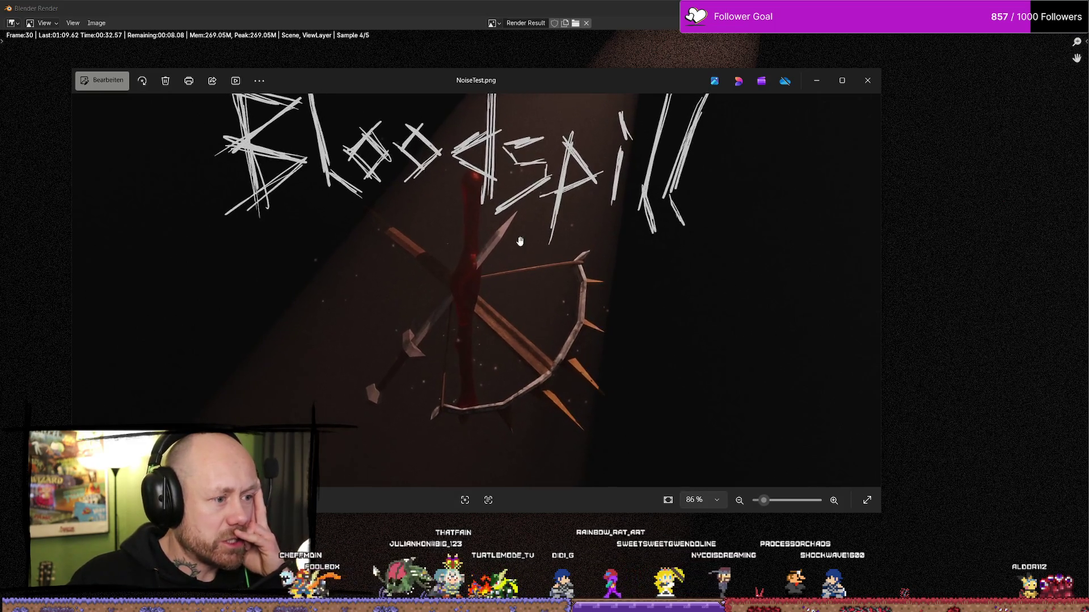
scroll(539, 257, "down", 1)
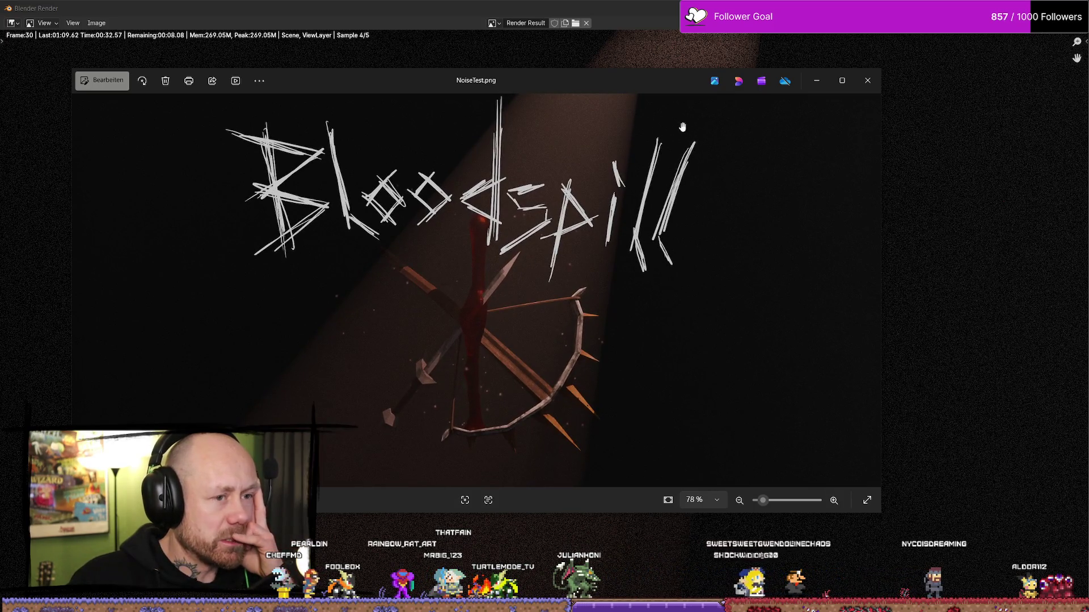
Shrink and resize the Photos window so it sits beside the Blender render.
key("super+Down")
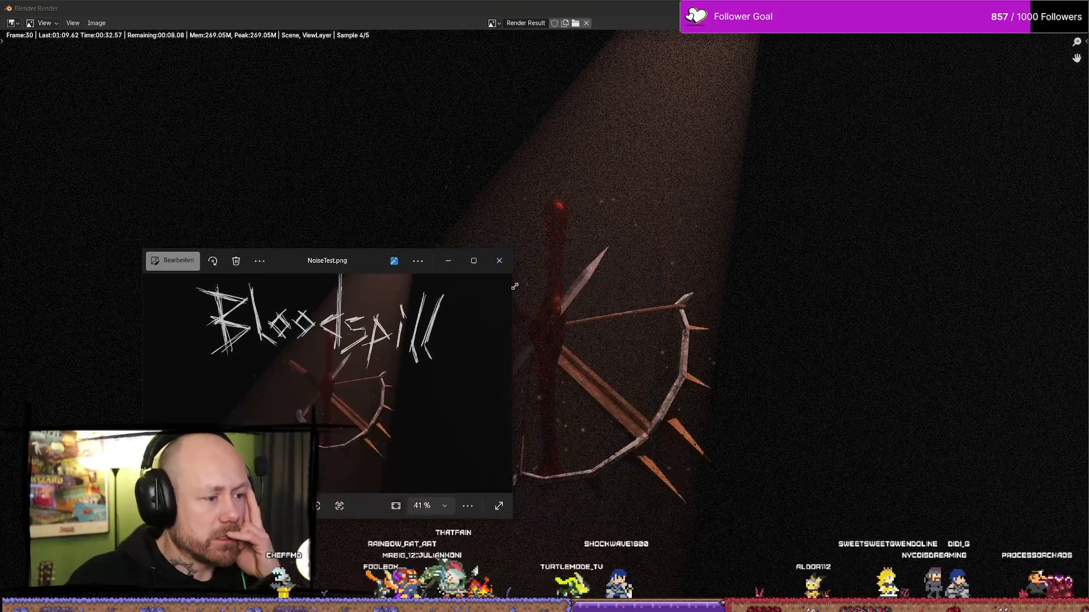
left_click_drag(514, 286, 319, 333)
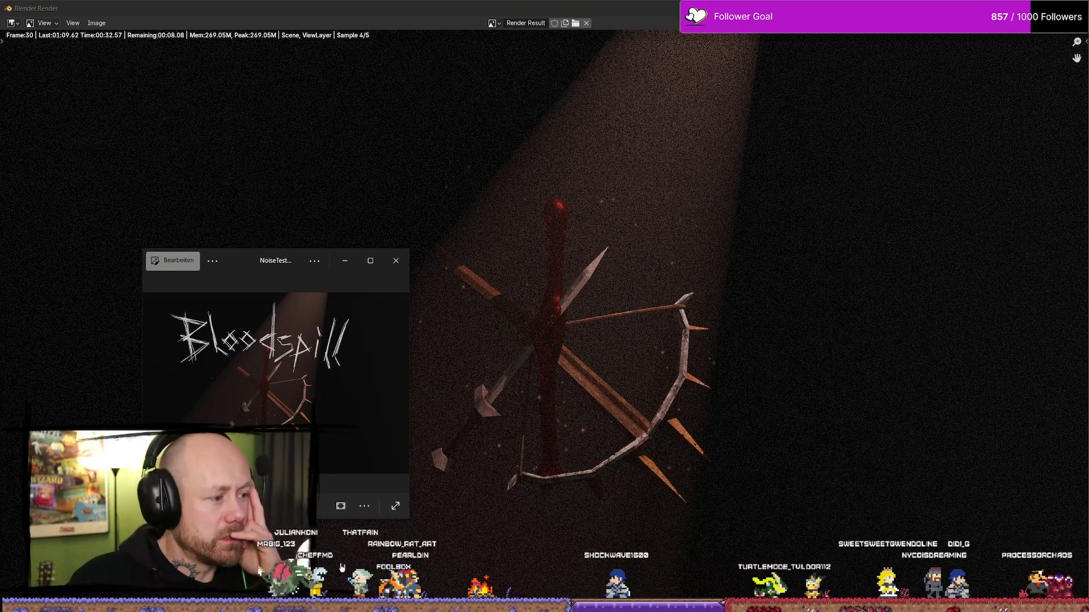
left_click_drag(412, 520, 470, 520)
left_click_drag(316, 410, 330, 412)
scroll(328, 408, "up", 3)
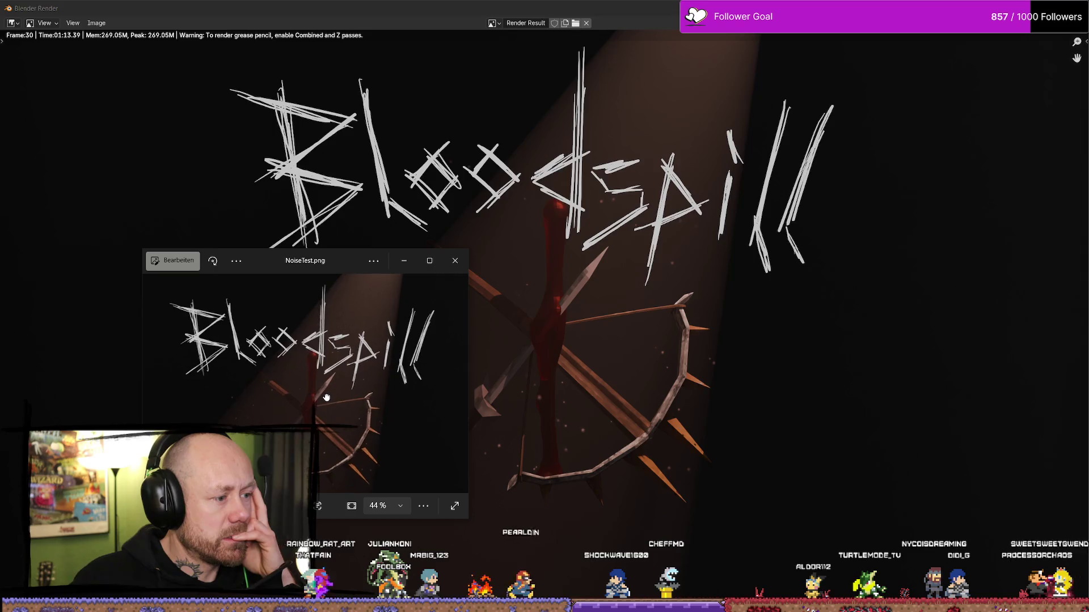
Save the clean frame 30 render as a new PNG in the Bloodspill folder.
left_click(534, 361)
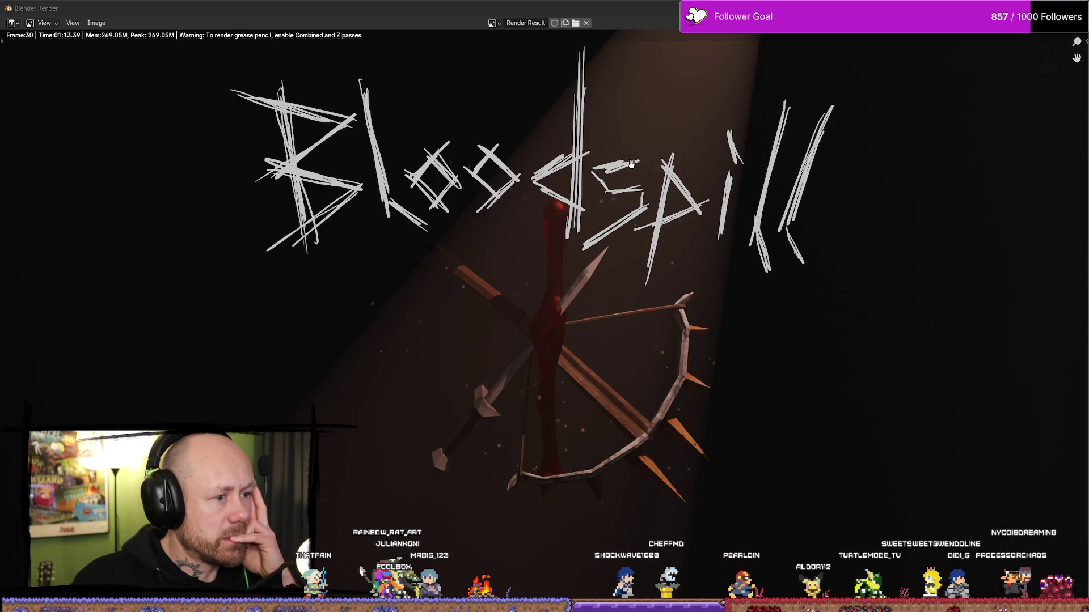
left_click(20, 26)
left_click(73, 24)
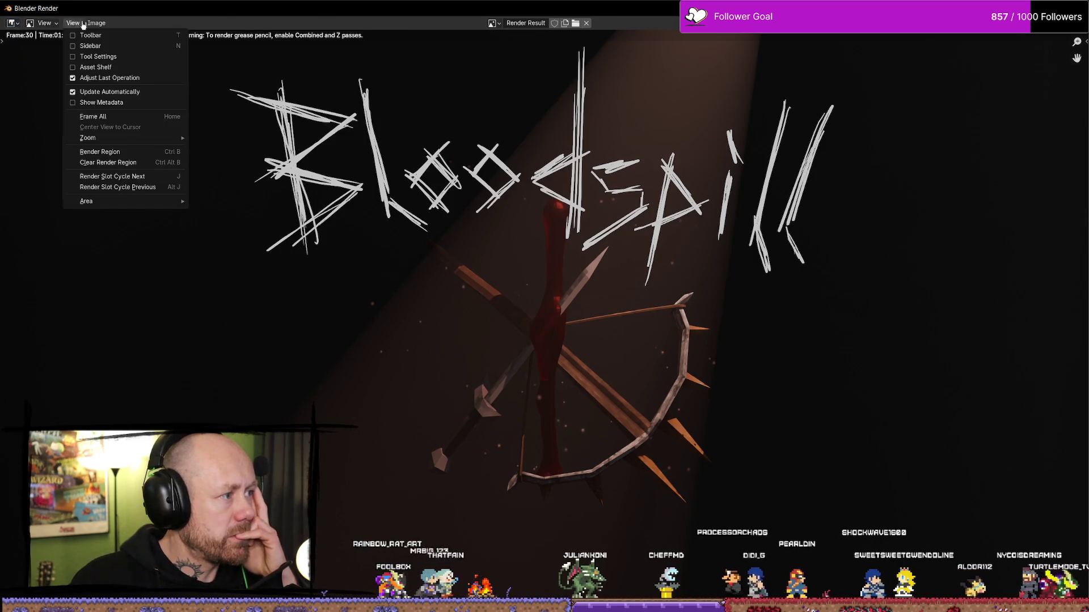
mouse_move(96, 23)
left_click(141, 126)
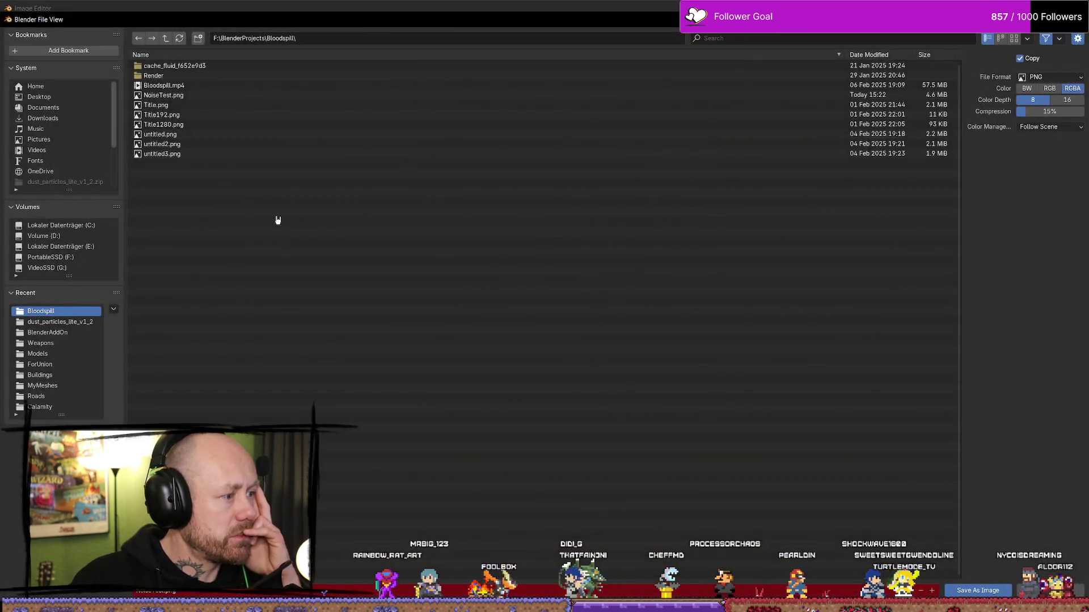
left_click(206, 94)
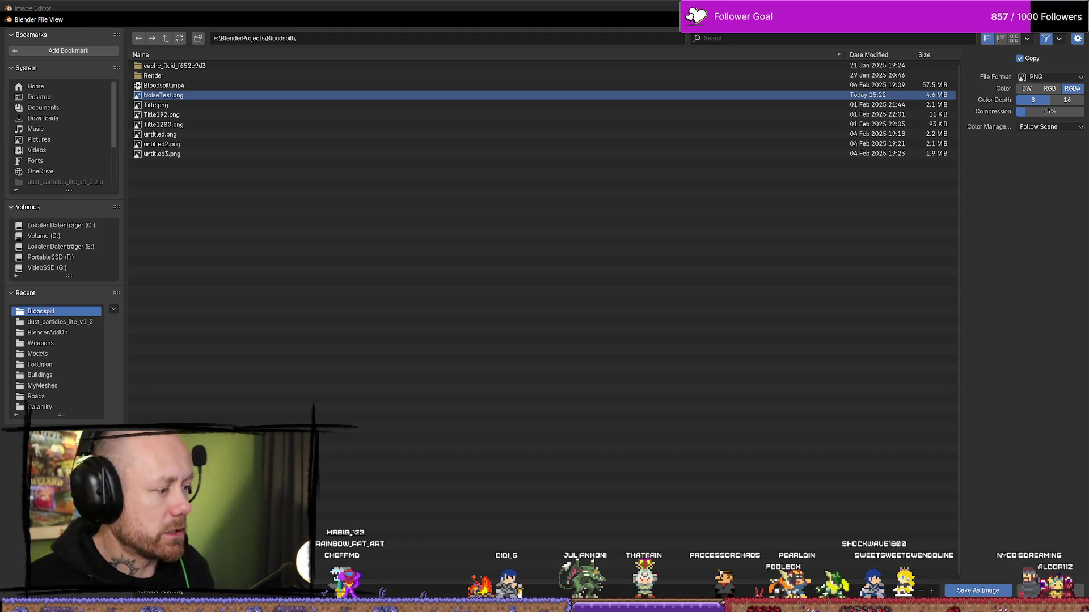
left_click(978, 590)
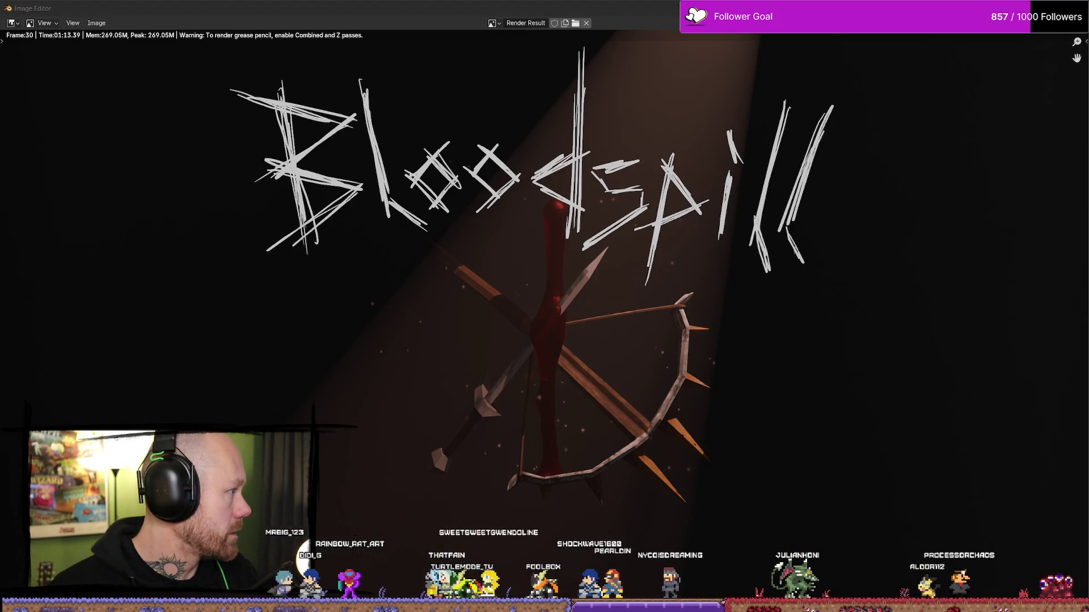
In a maximized Photos window, flip between the NoiseTest.png and NoNoiseTest.png renders to compare them.
key("Right")
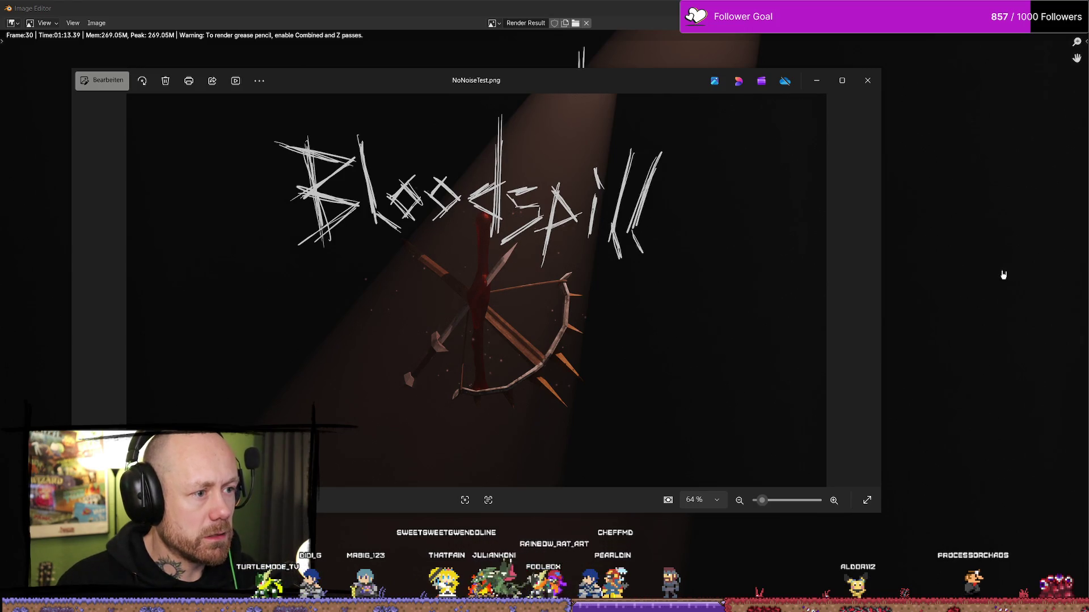
left_click(842, 80)
key("Right")
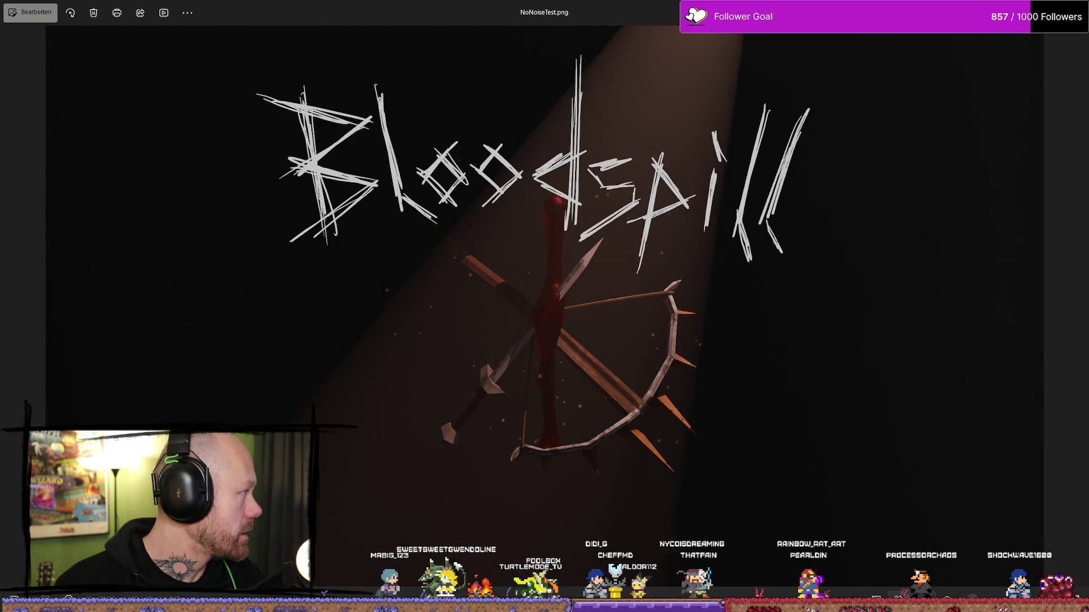
key("Left")
key("Left")
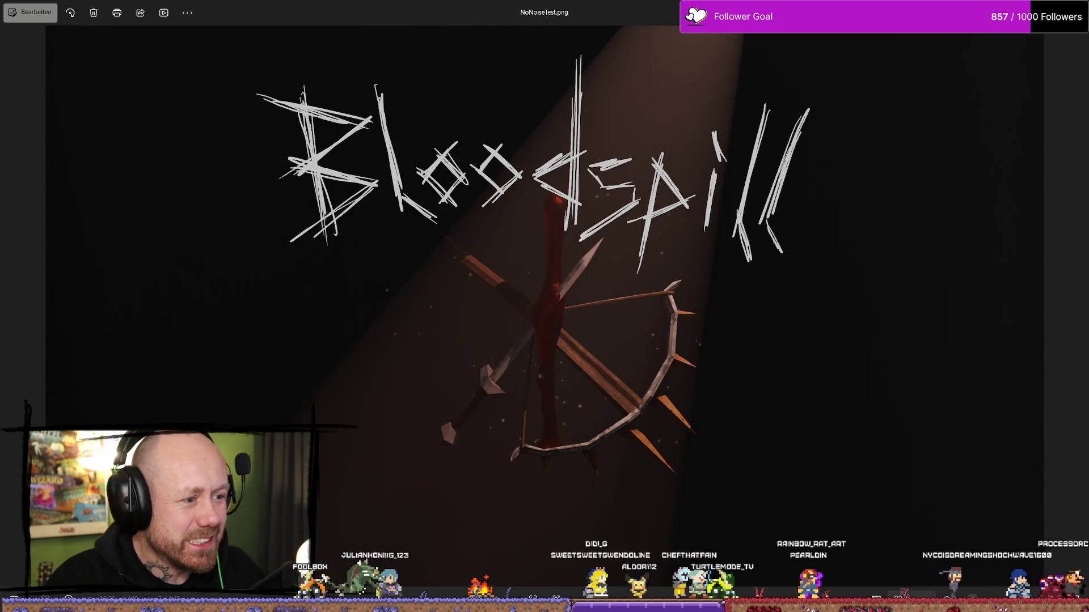
key("Right")
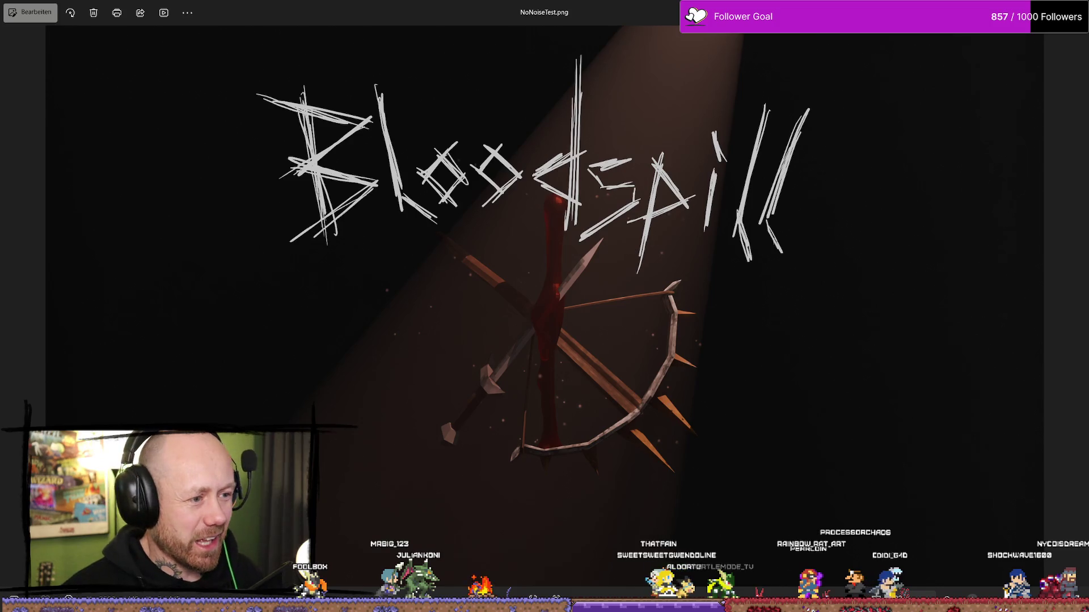
key("Left")
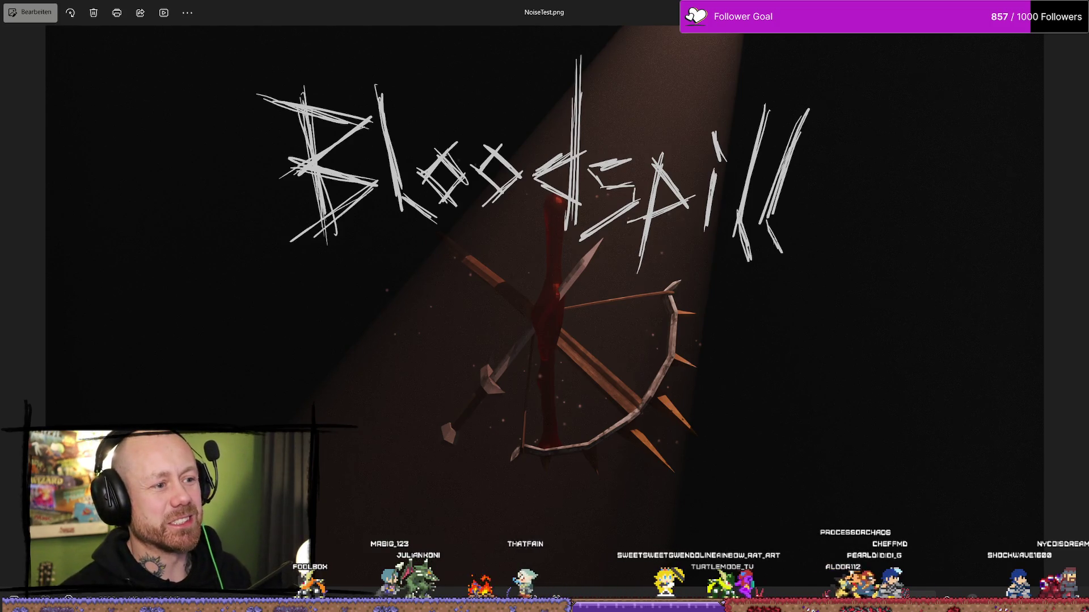
key("Right")
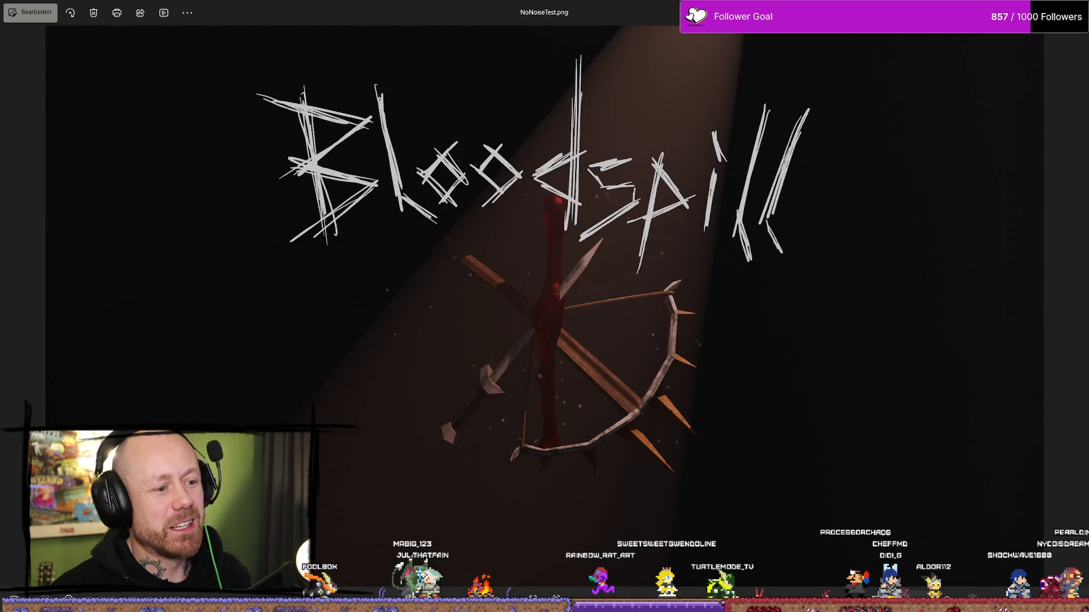
key("Left")
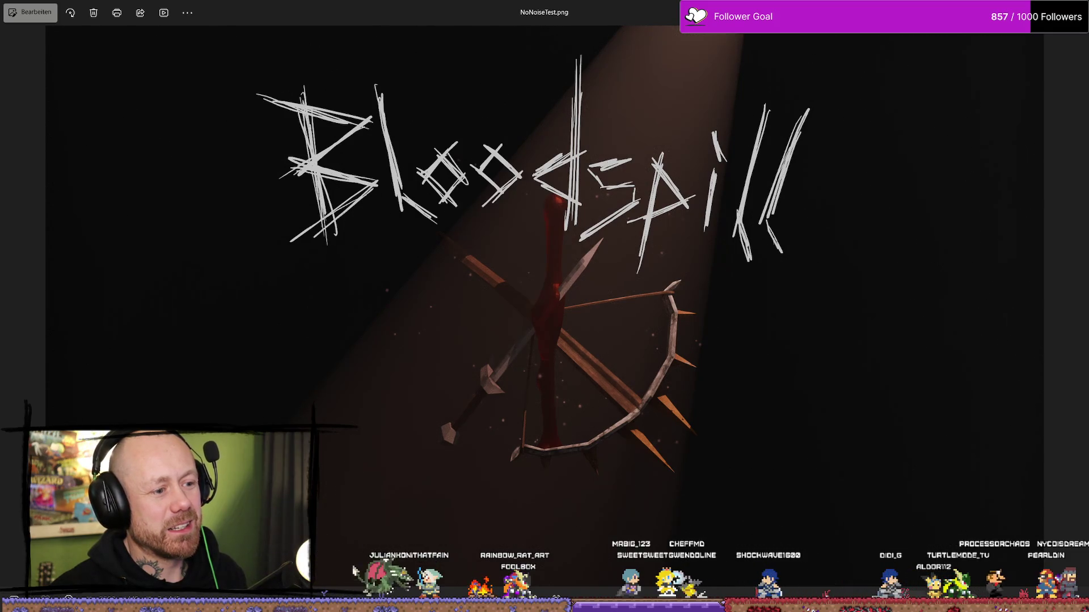
Compare Title.png against the noise renders, then return to Blender's render result.
key("Left")
key("Right")
key("Left")
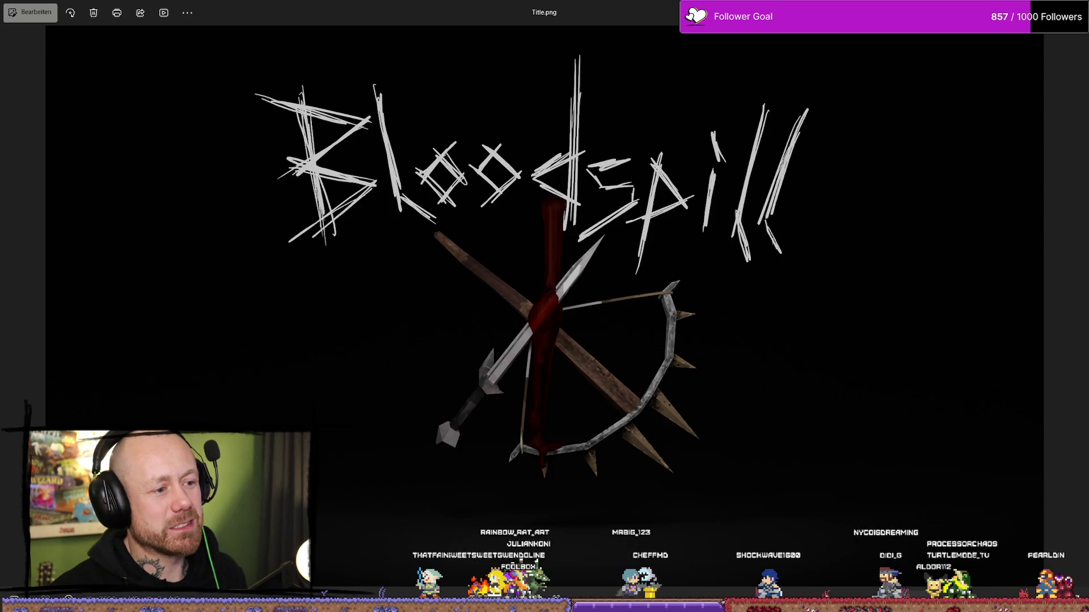
key("Right")
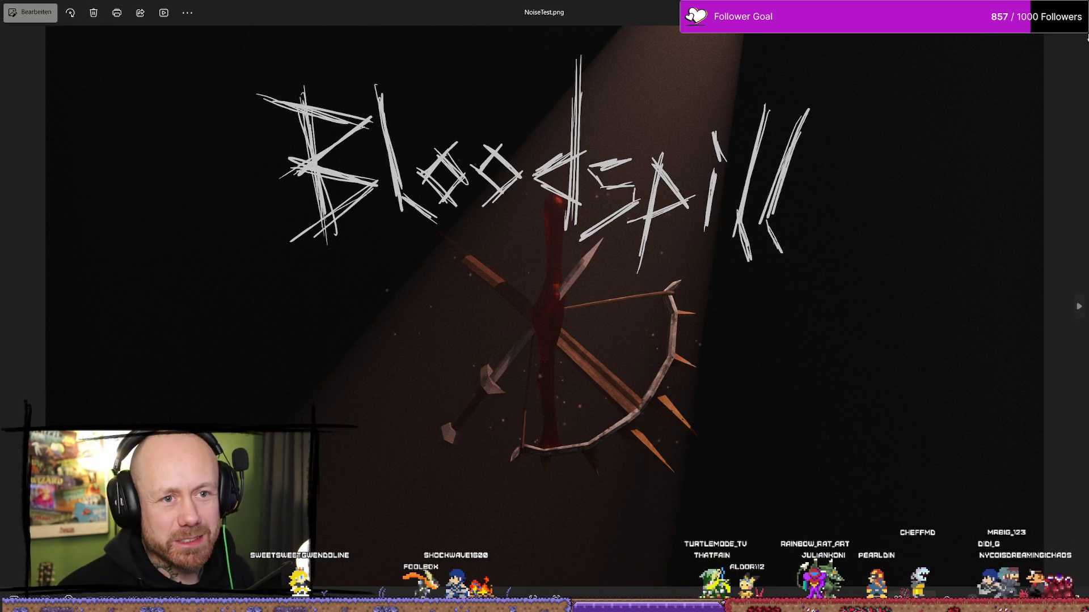
key("alt+Tab")
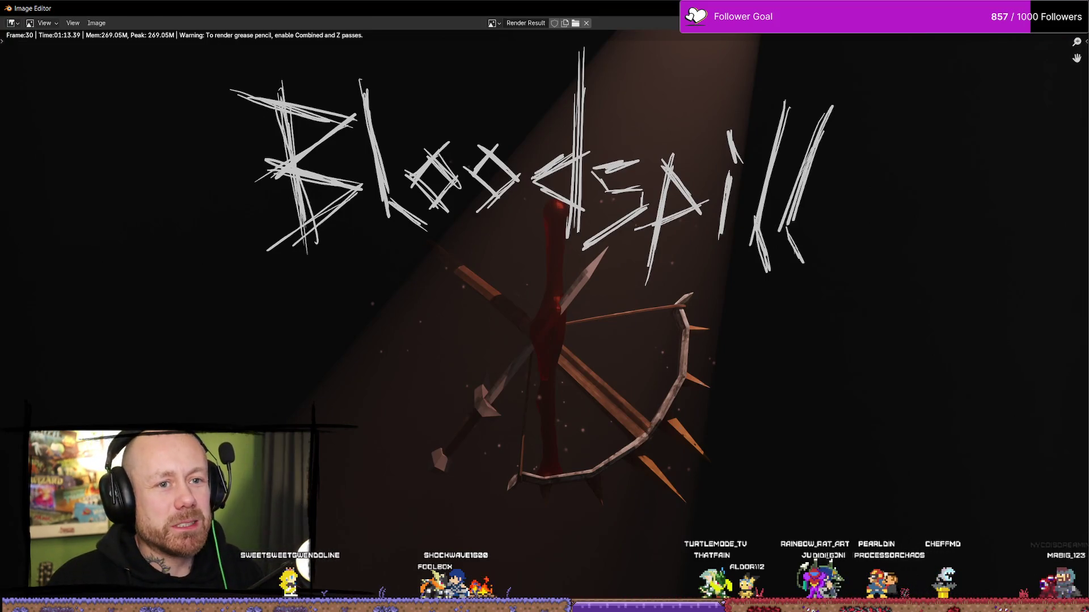
Close the render result, go to the Compositing workspace and link Exposure's Image output to Composite.
key("alt+Tab")
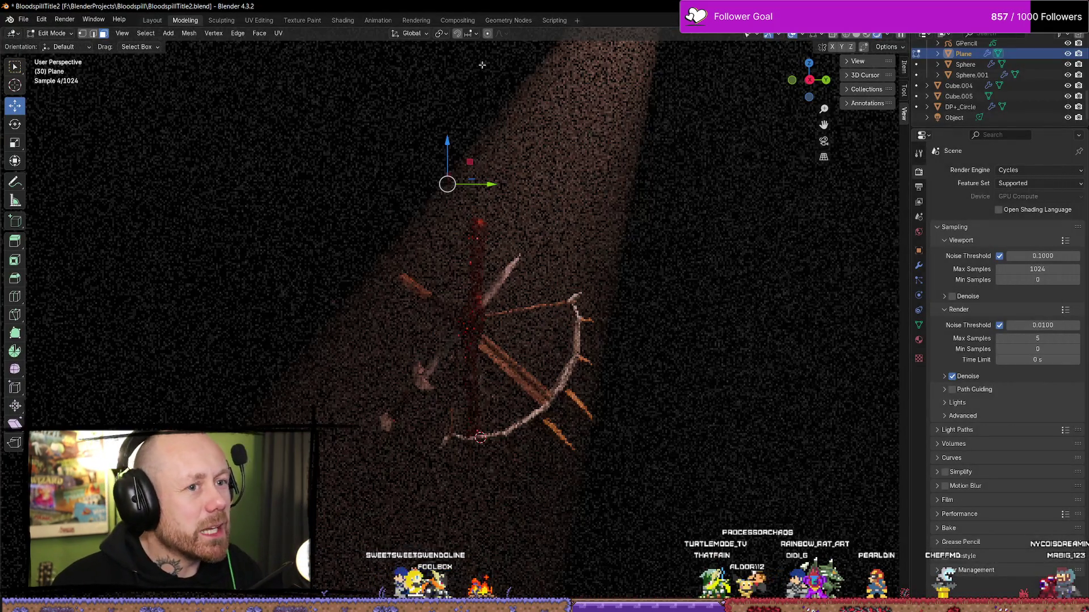
left_click(466, 23)
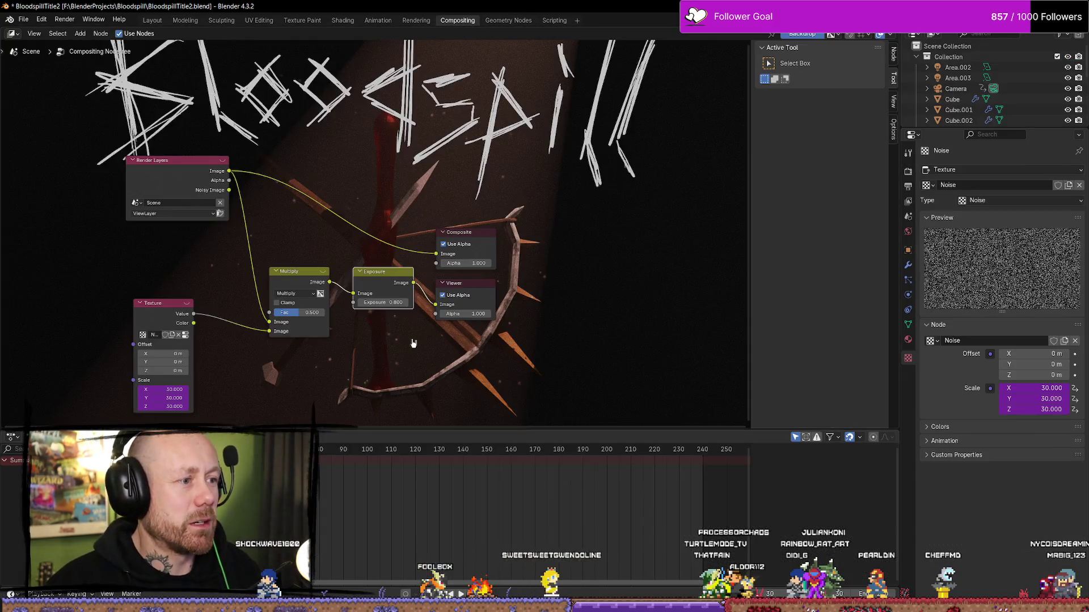
left_click_drag(414, 283, 436, 254)
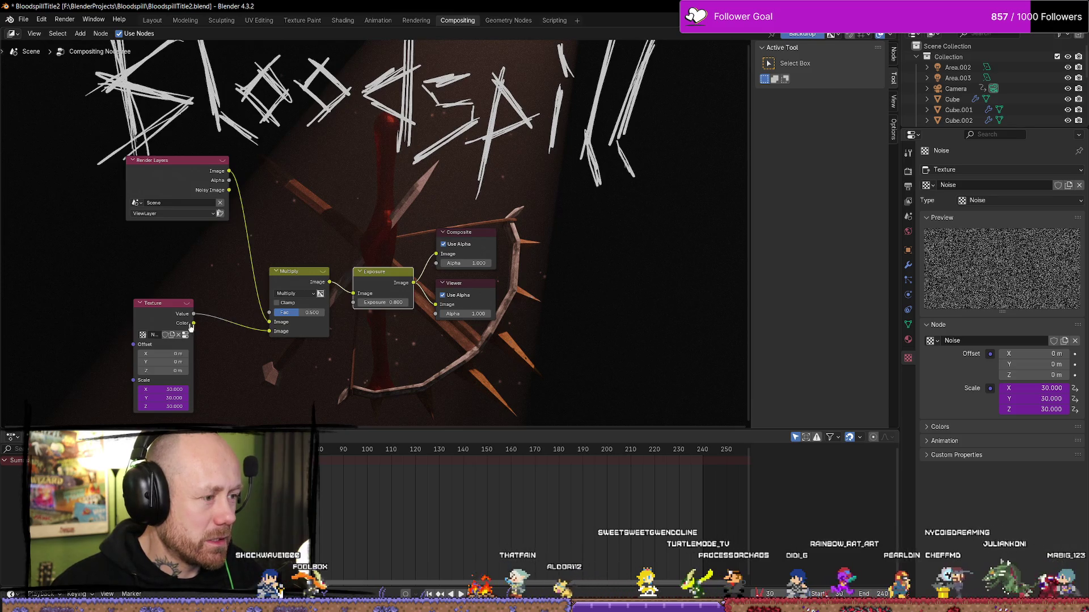
Pan the node tree to reveal the Texture node and shift it slightly left.
scroll(340, 232, "up", 1)
right_click(162, 286)
key("Escape")
mouse_move(169, 308)
middle_mouse_down()
mouse_move(257, 306)
mouse_move(336, 232)
middle_mouse_up()
scroll(336, 233, "up", 2)
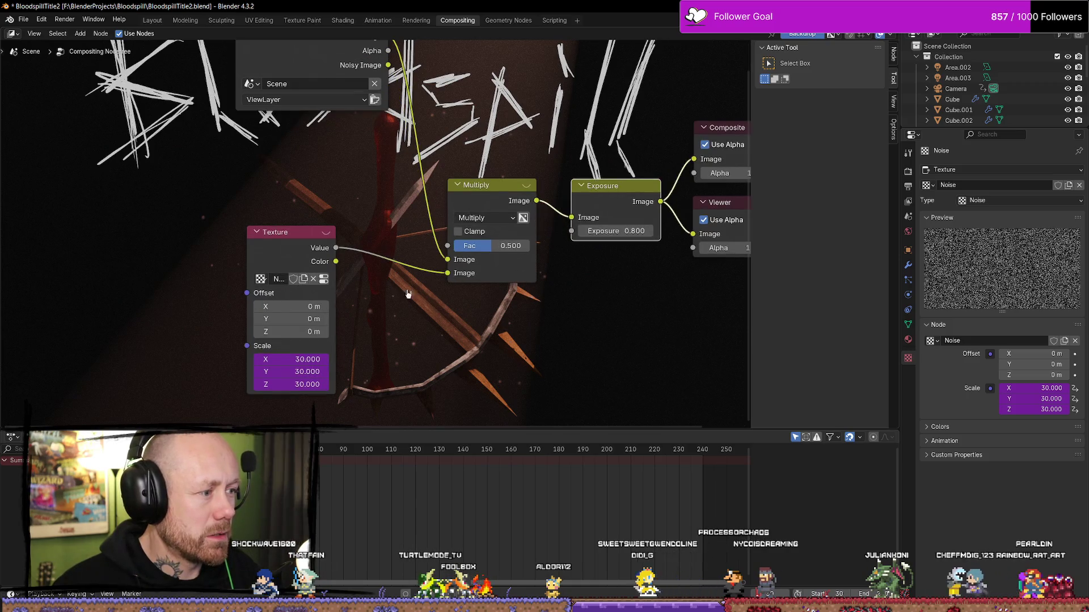
scroll(400, 294, "down", 1)
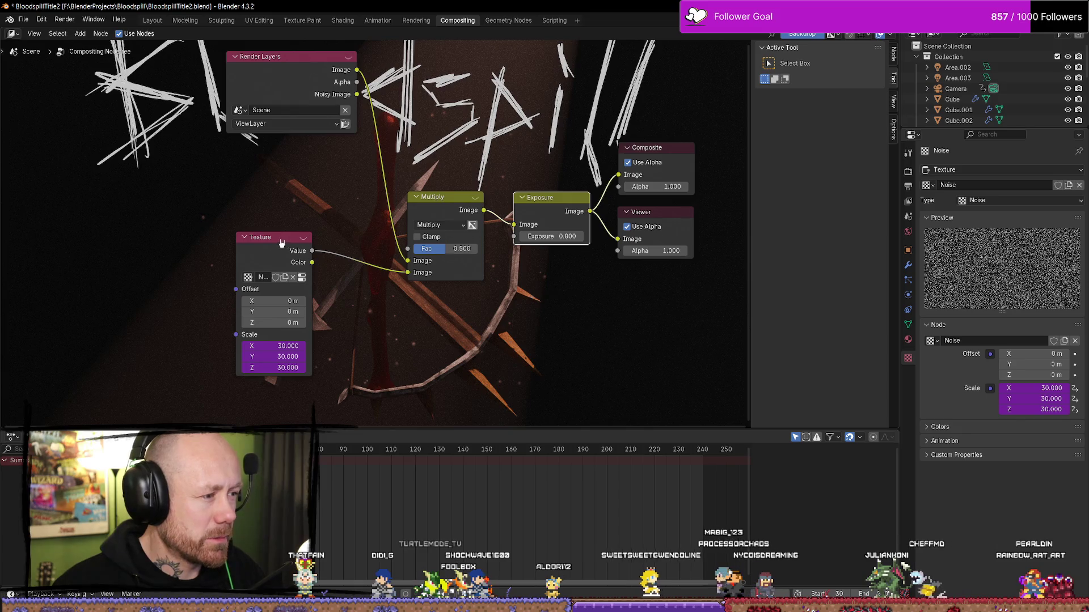
left_click_drag(281, 243, 233, 246)
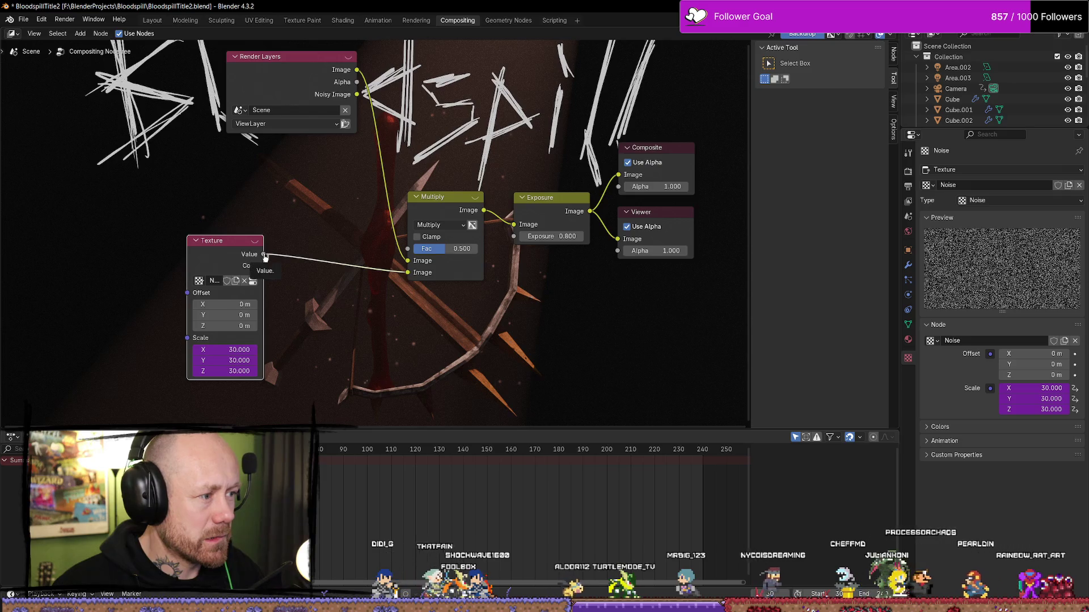
Add a second Texture node from the Texture Value output via 'scale' and insert it into the Multiply link.
left_click_drag(264, 257, 349, 312)
type("s")
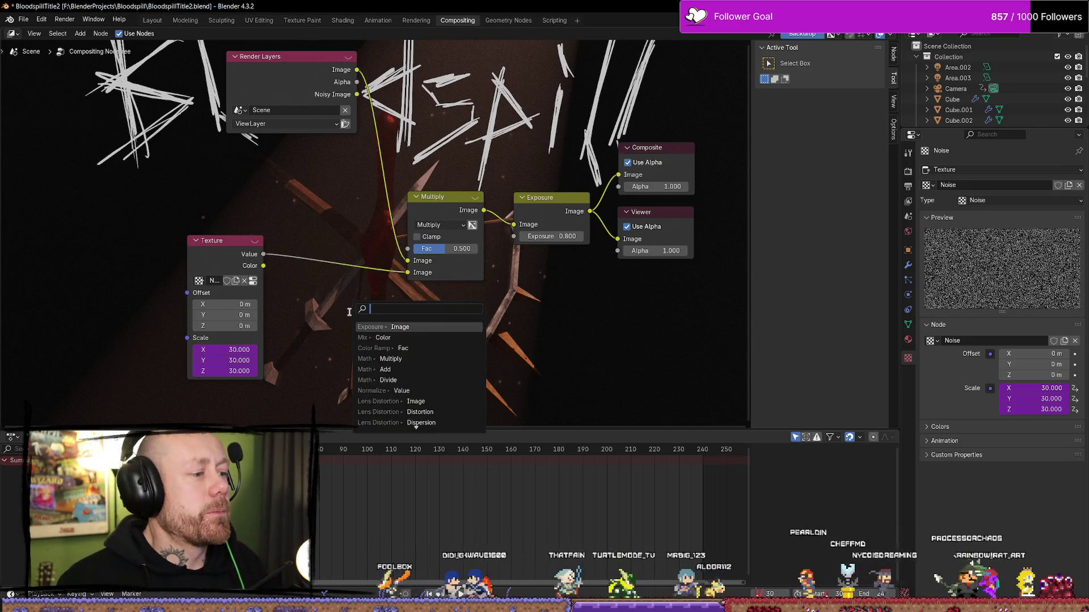
type("cale")
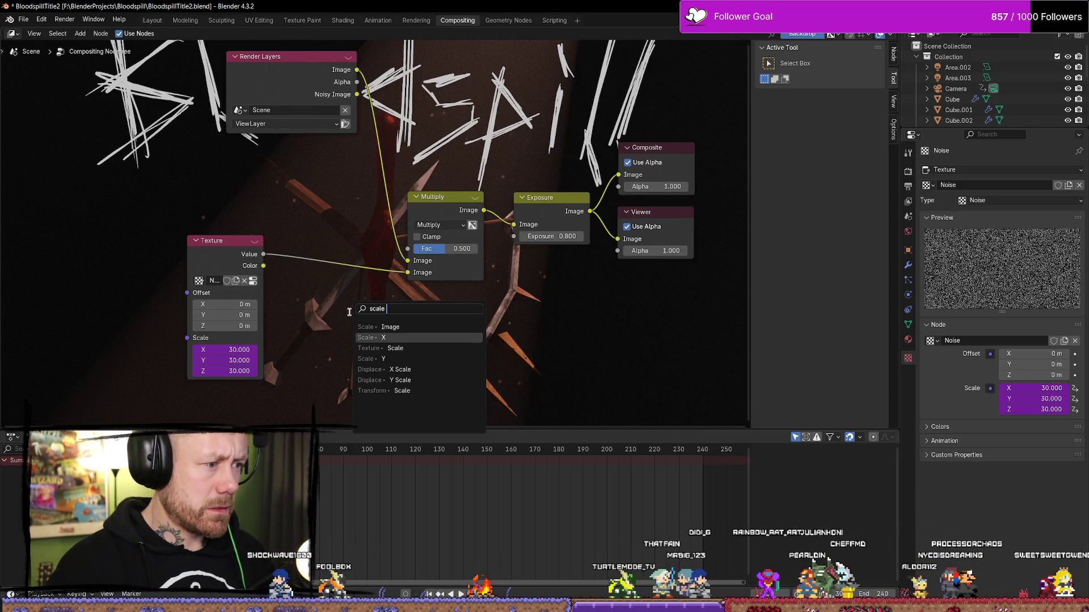
left_click(395, 347)
left_click(314, 307)
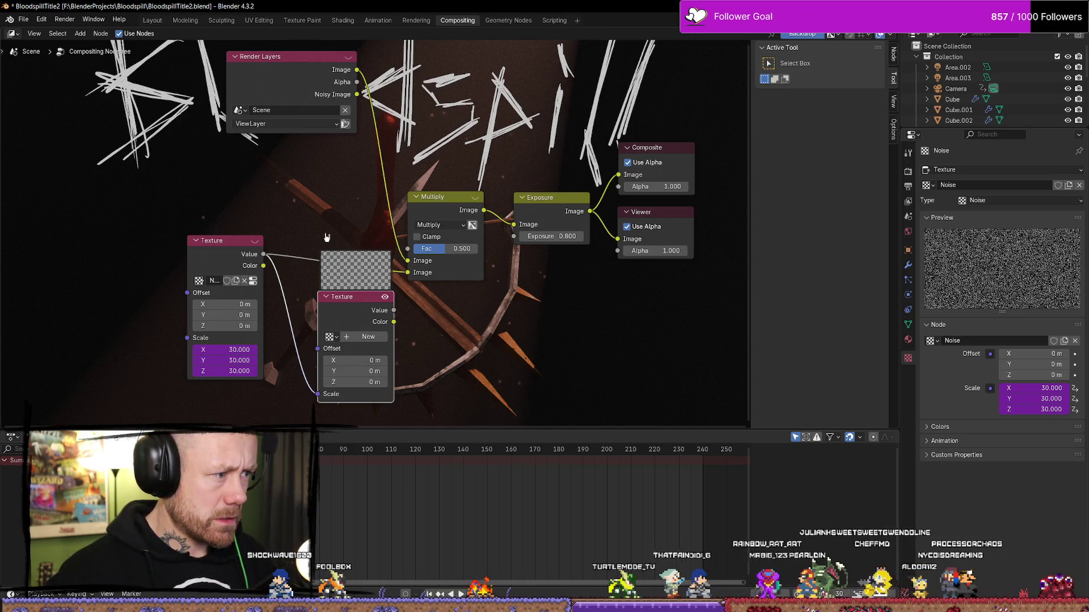
left_click(385, 297)
left_click_drag(386, 304, 374, 282)
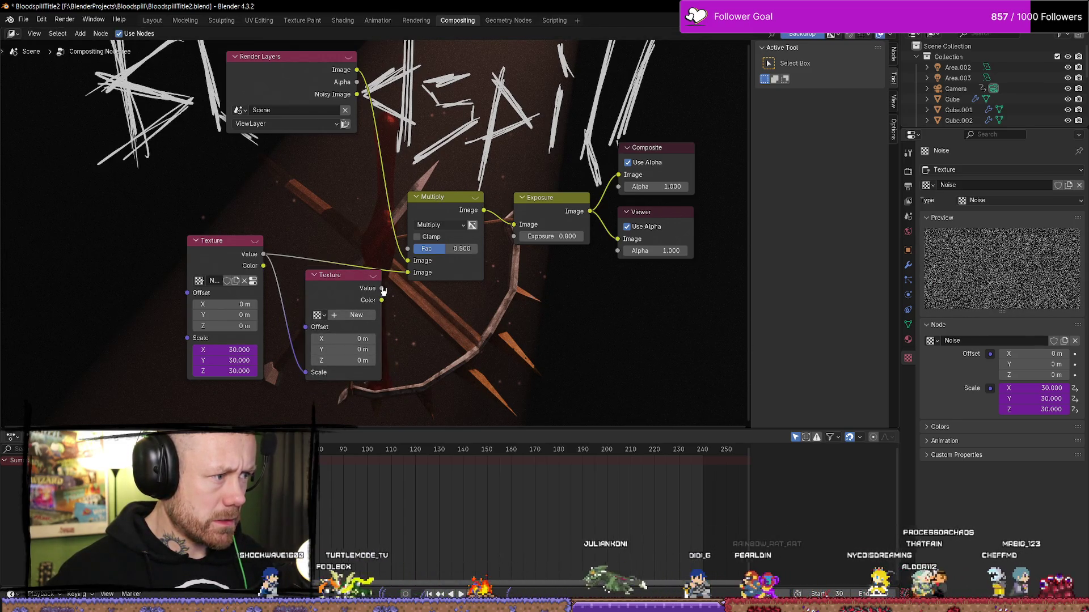
left_click_drag(344, 273, 343, 236)
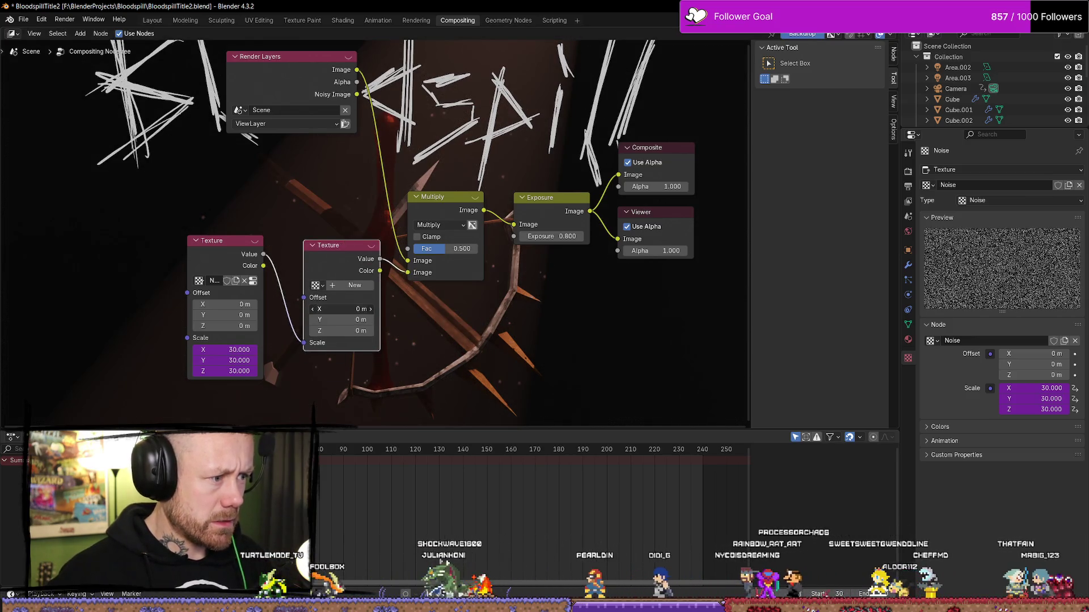
left_click_drag(340, 309, 354, 309)
Set the second Texture node's Offset to 50 m on both axes, then select the node.
left_click(346, 319)
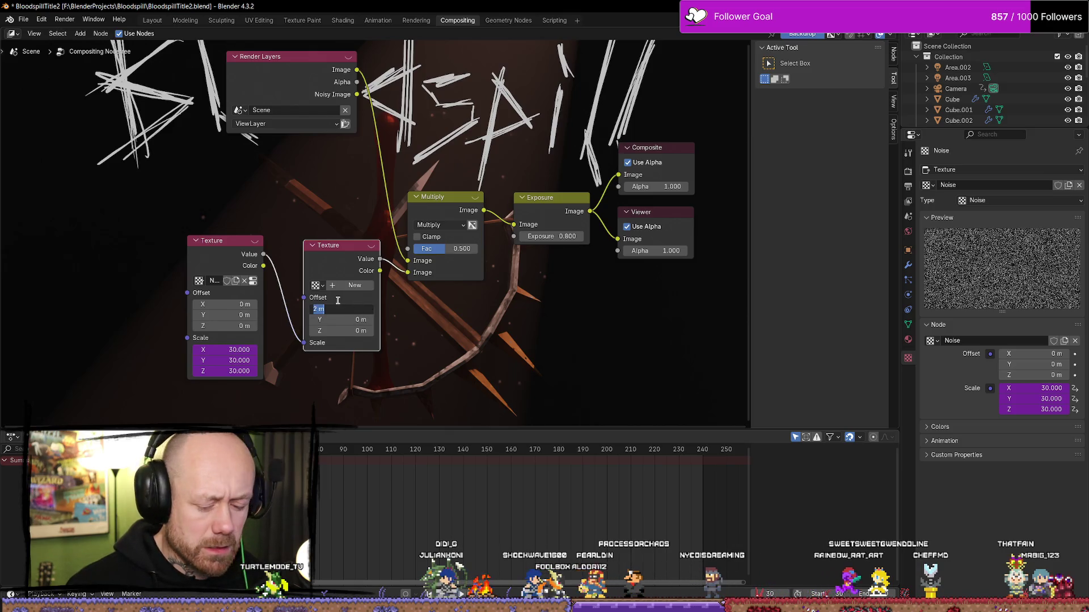
type("50")
key("Tab")
type("50")
key("Return")
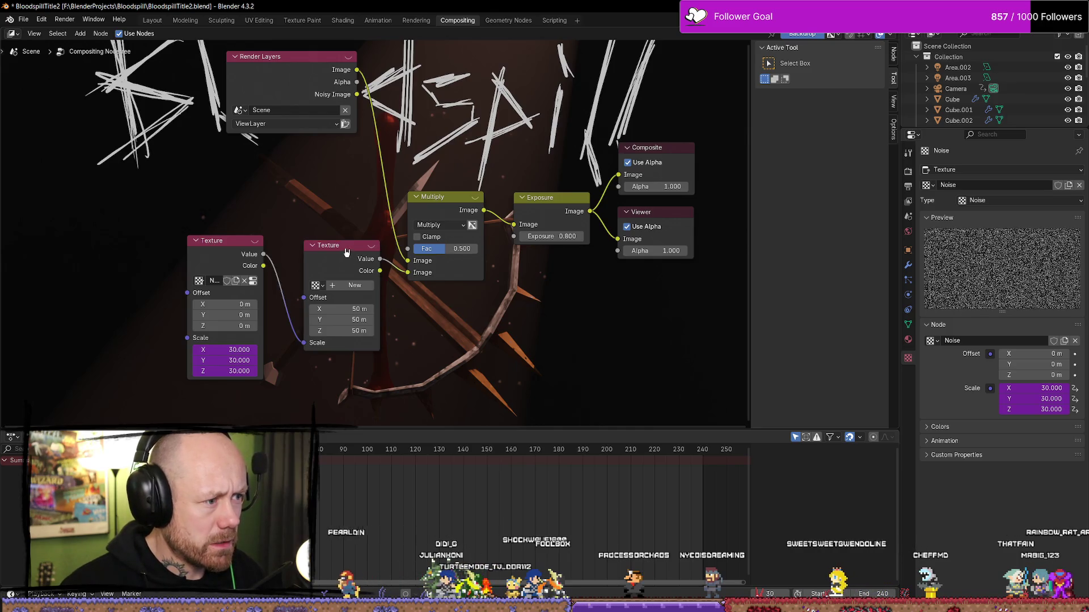
left_click(347, 249)
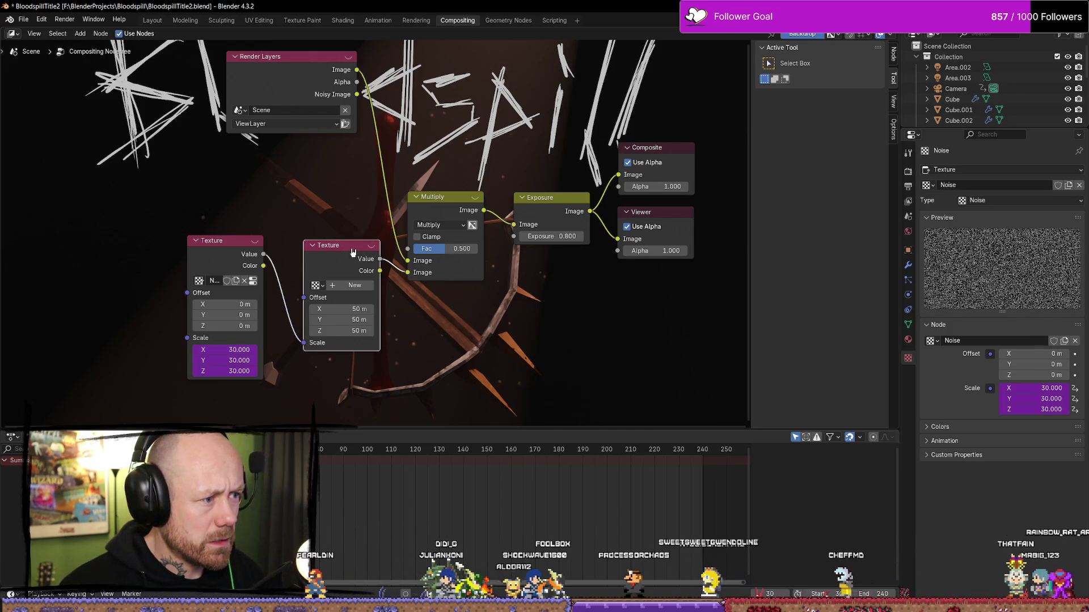
Delete the second Texture node and reconnect the noise Value to Multiply's second Image input.
key("x")
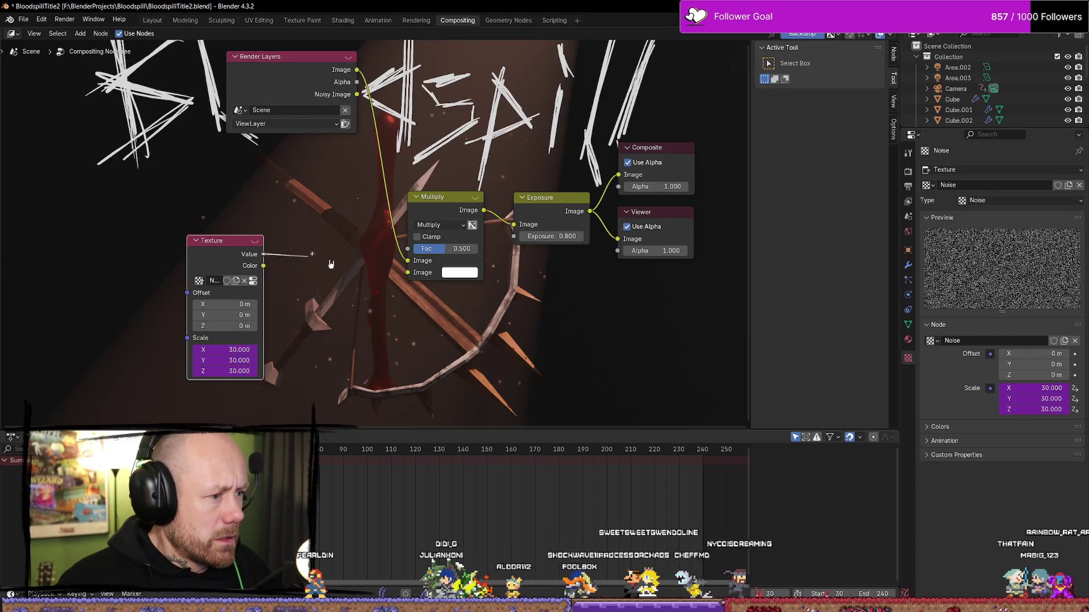
left_click_drag(420, 274, 419, 274)
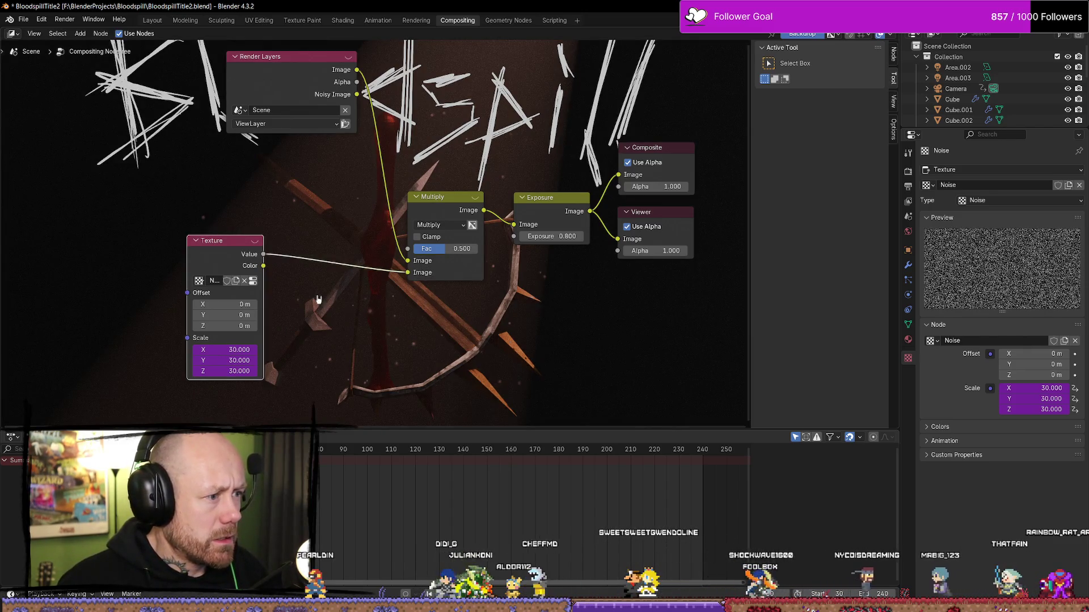
left_click_drag(227, 349, 244, 350)
key("Escape")
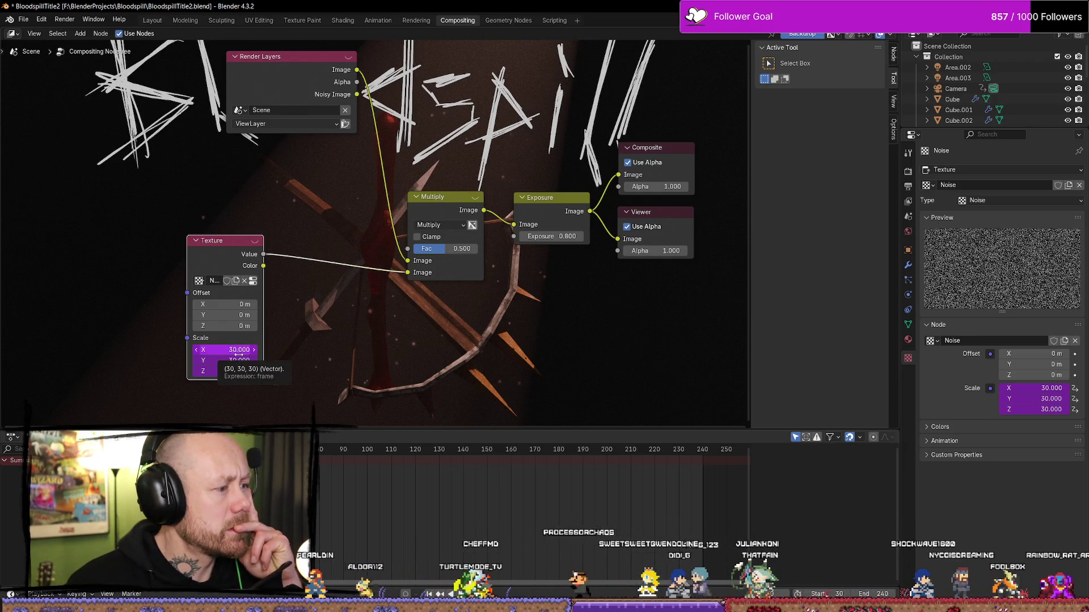
Scrub through the timeline frames to watch the noise scale change.
left_click_drag(244, 349, 266, 350)
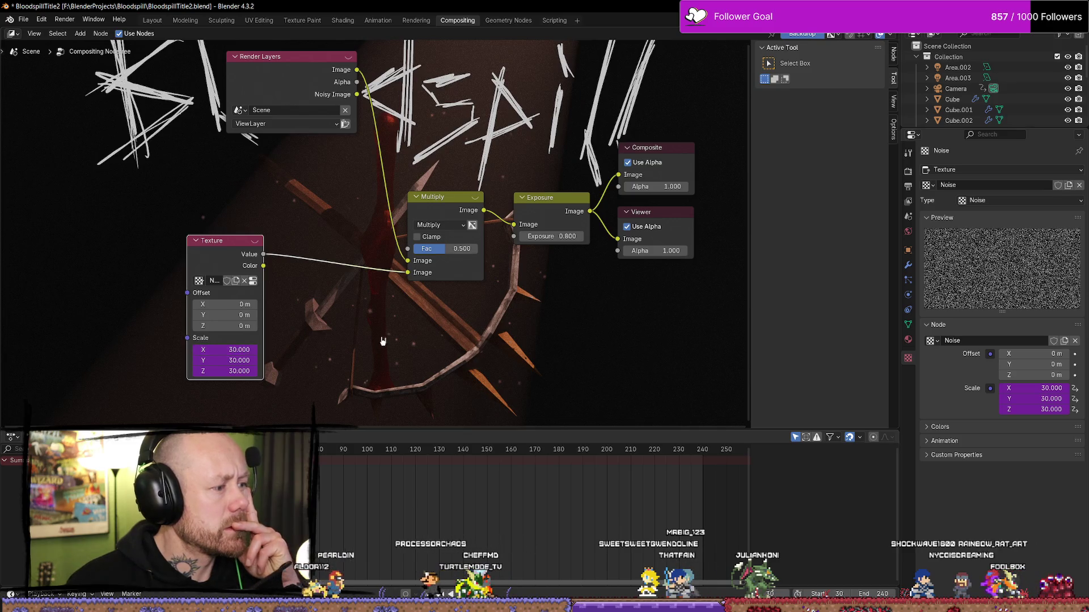
left_click_drag(349, 451, 687, 449)
left_click_drag(494, 453, 683, 454)
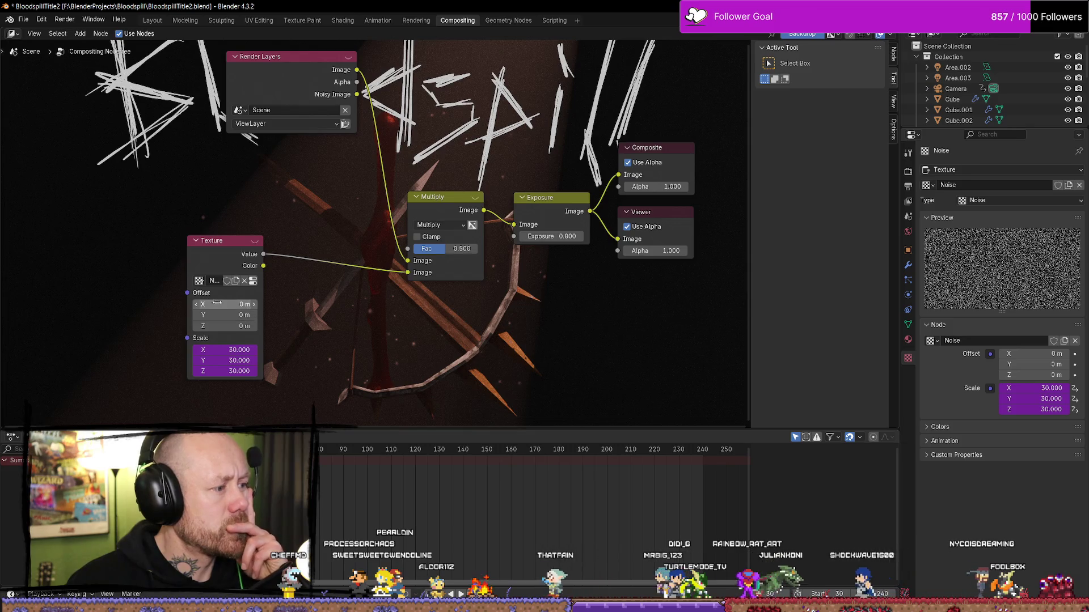
Change the noise Texture's Offset X, negating it to -2 m, then begin entering 50.
left_click_drag(227, 305, 233, 304)
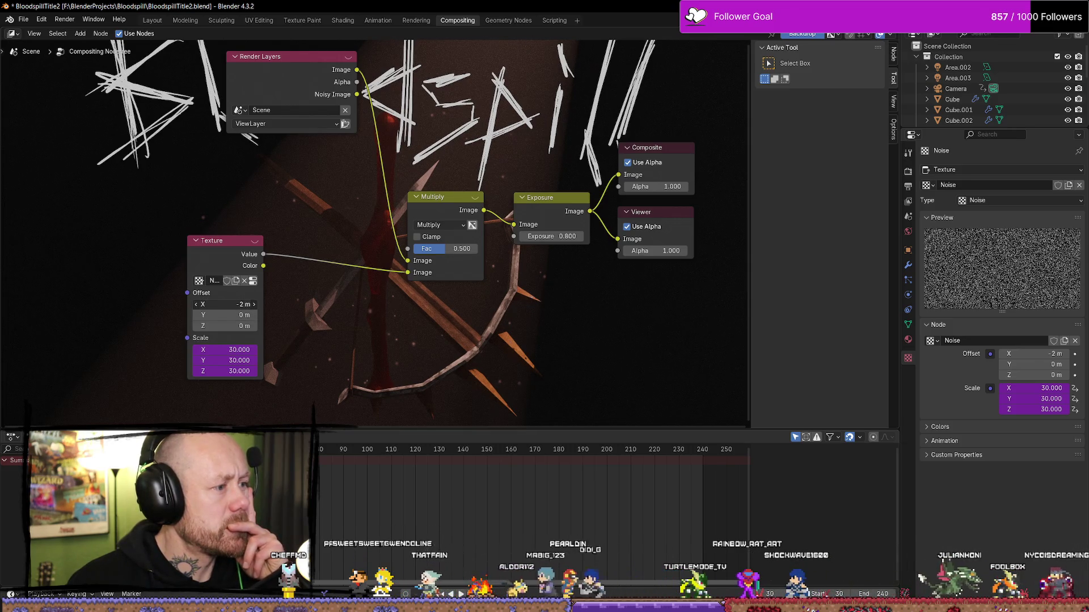
key("minus")
left_click(249, 305)
type("50")
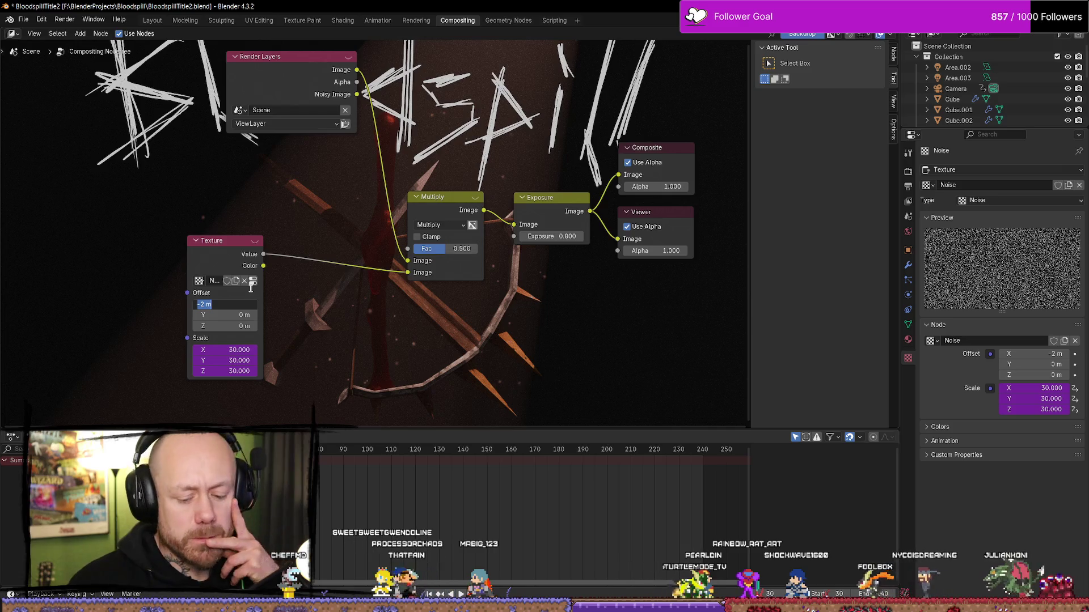
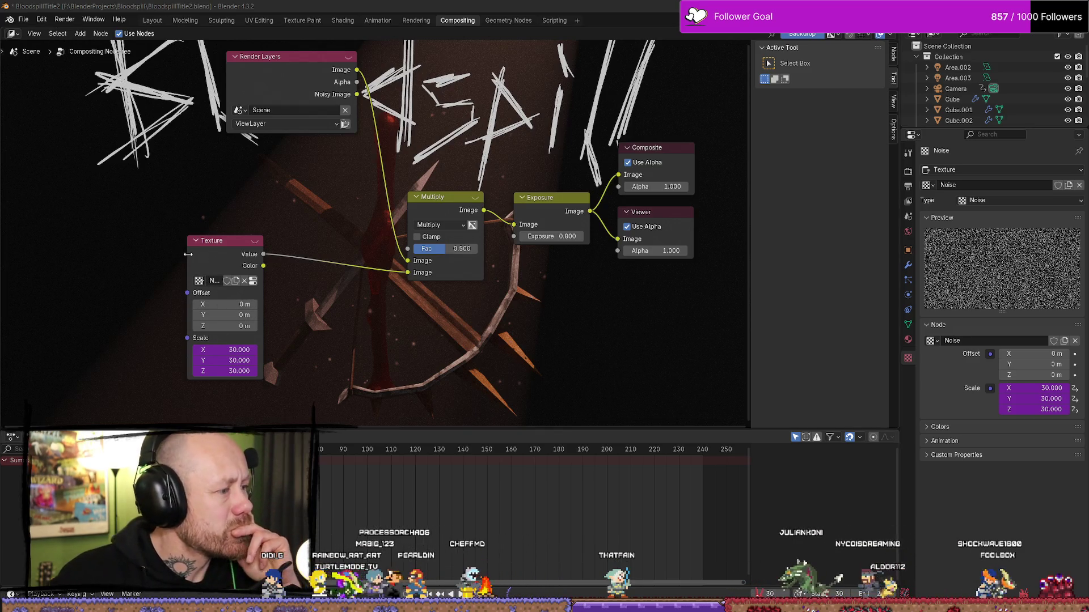
Widen the Texture node and turn on its preview, leaving the type at Noise.
mouse_move(188, 258)
left_mouse_down()
mouse_move(114, 258)
mouse_move(130, 258)
left_mouse_up()
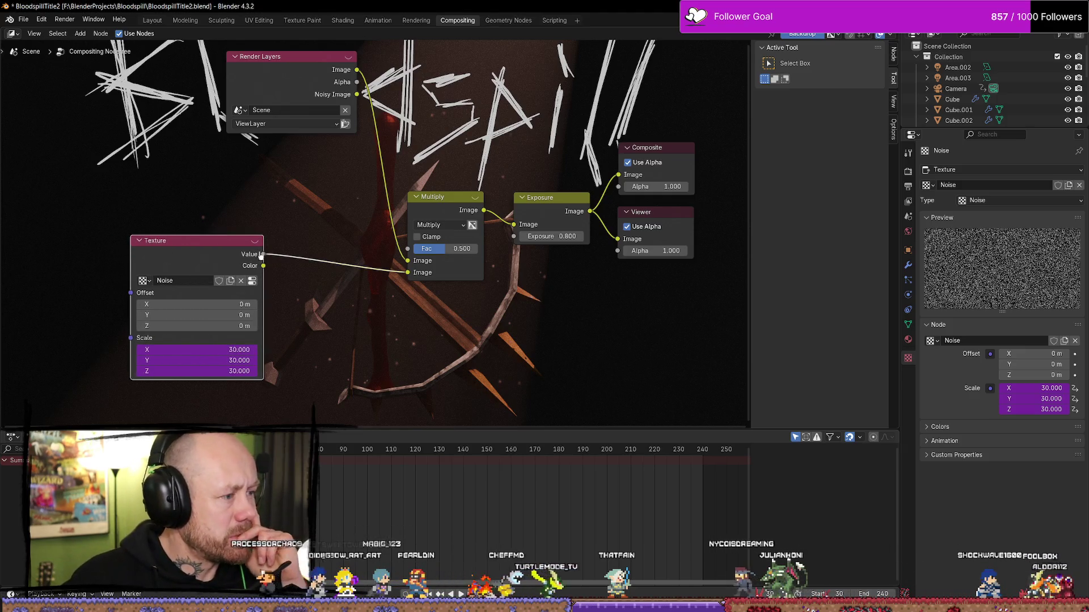
left_click(255, 243)
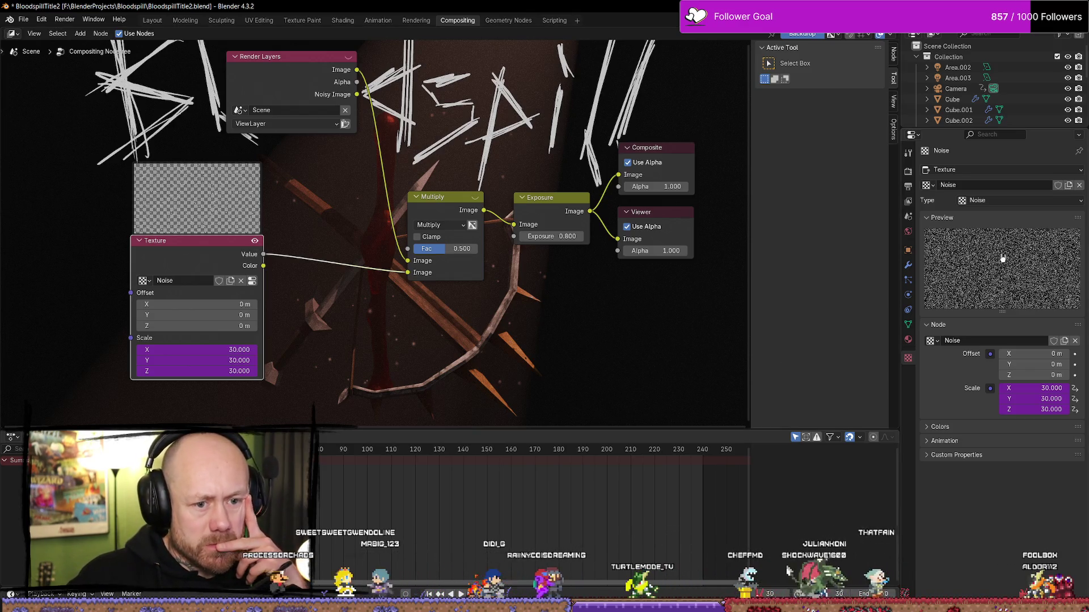
left_click(1027, 202)
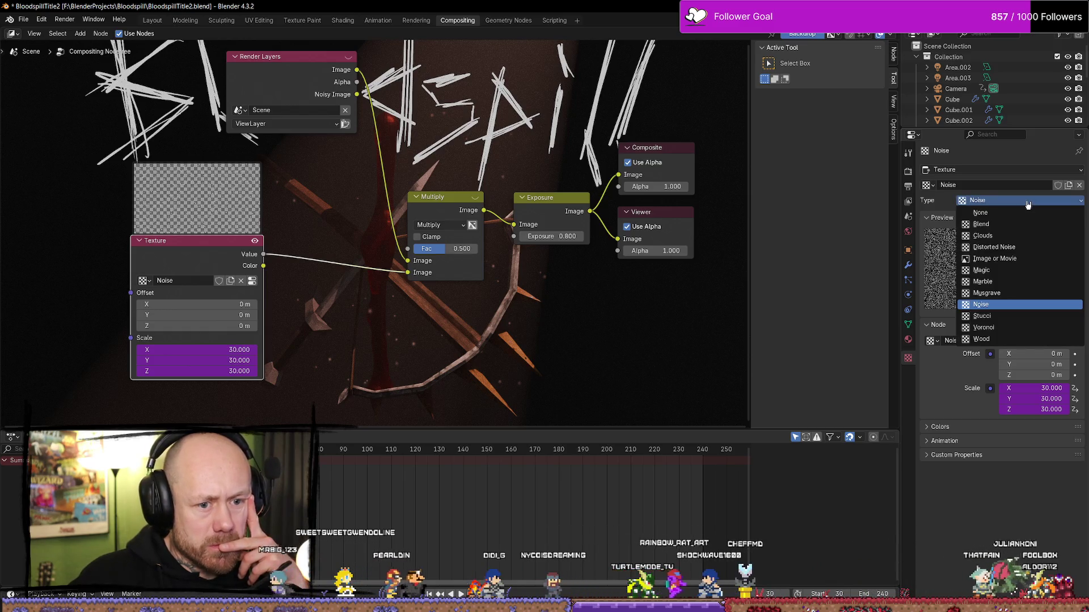
left_click(956, 274)
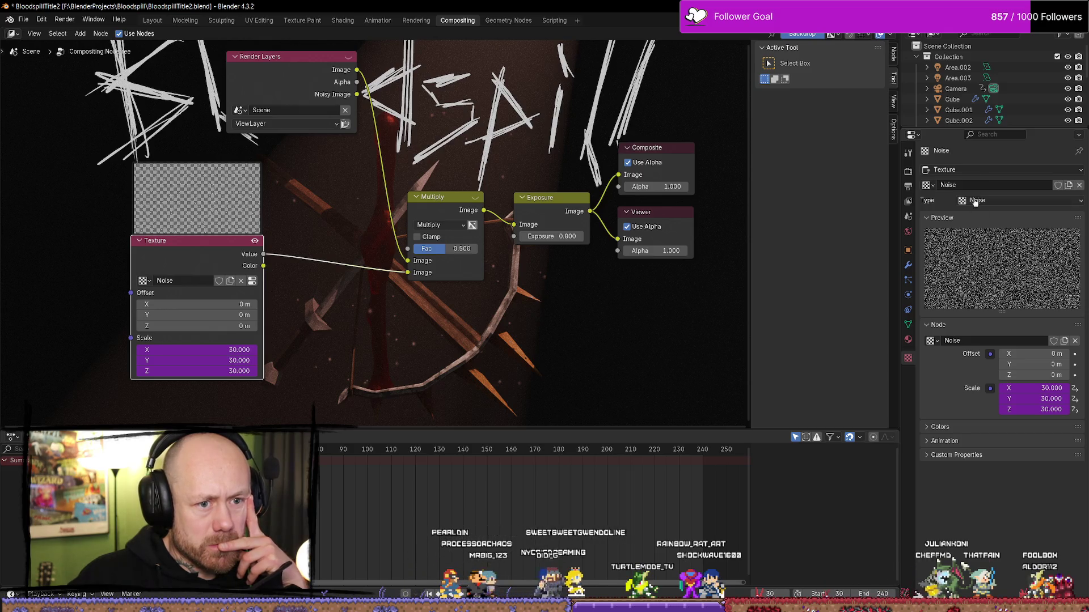
Change the grain texture's type from Noise to Distorted Noise in the texture properties.
left_click(989, 171)
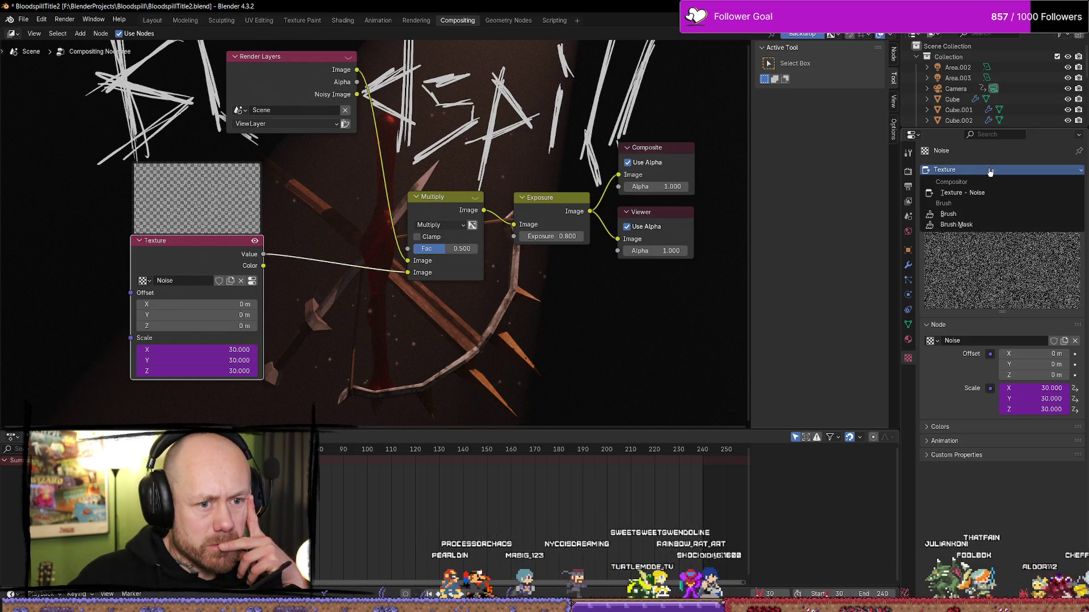
left_click(977, 193)
left_click(999, 201)
left_click(999, 202)
left_click(1000, 201)
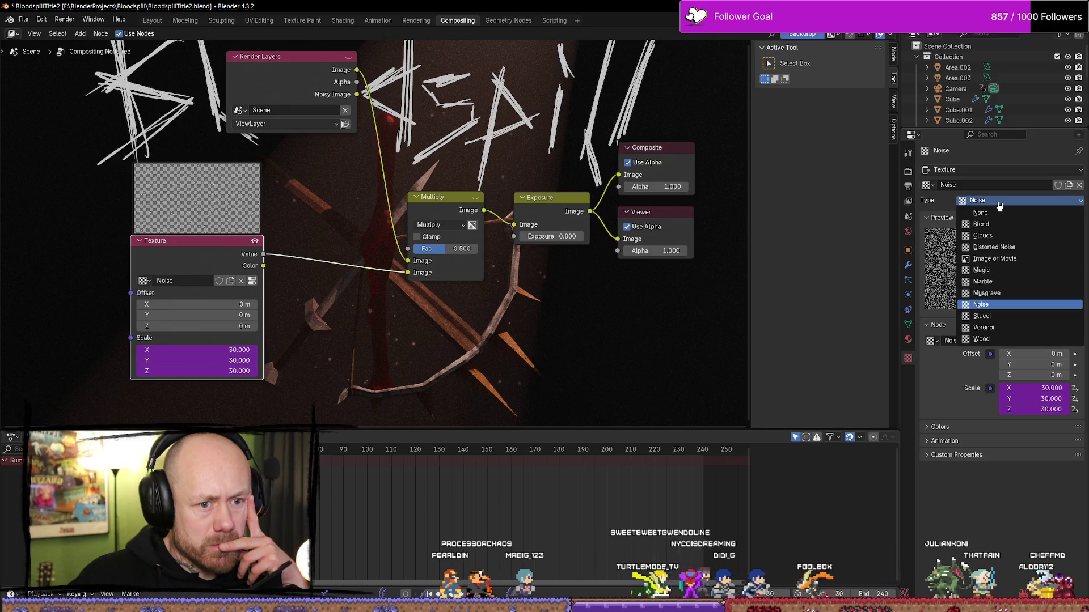
left_click(997, 248)
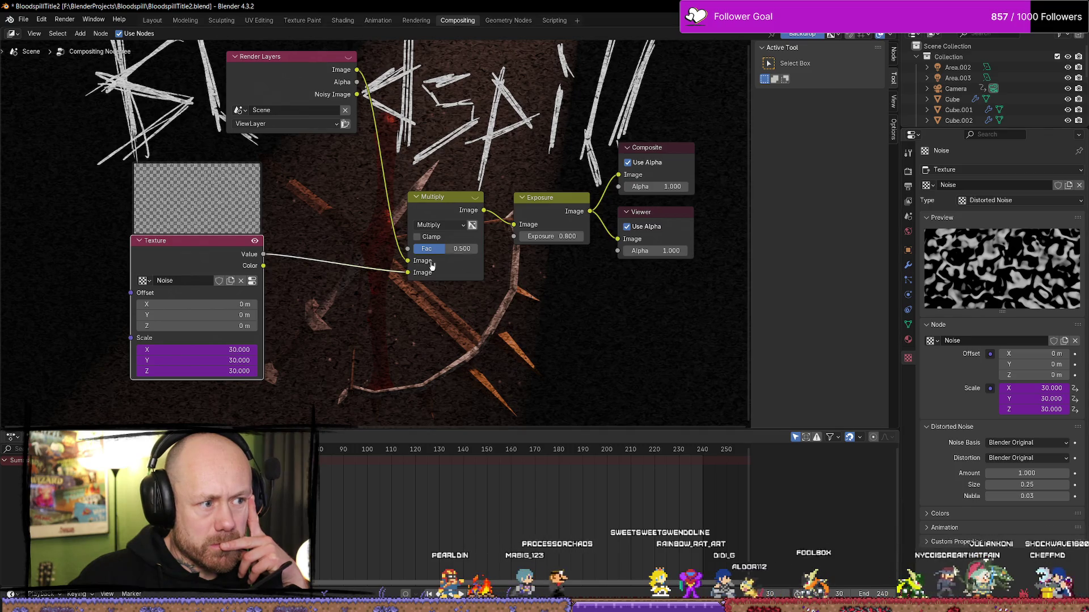
Hide the Texture node preview, reposition the Render Layers node and zoom into the node layout.
left_click(255, 240)
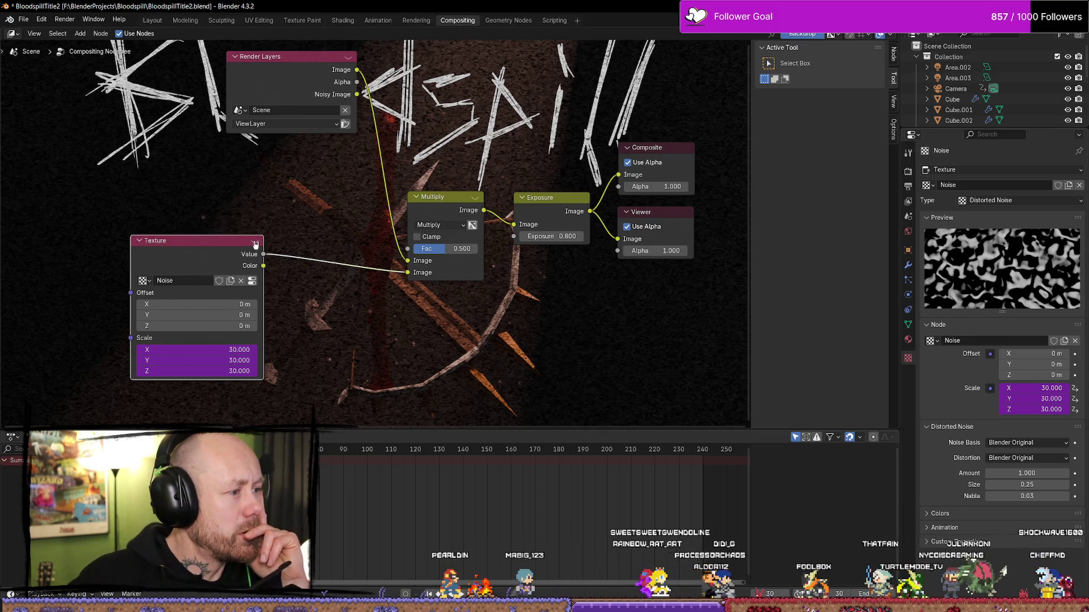
left_click_drag(287, 58, 136, 158)
scroll(391, 183, "down", 4)
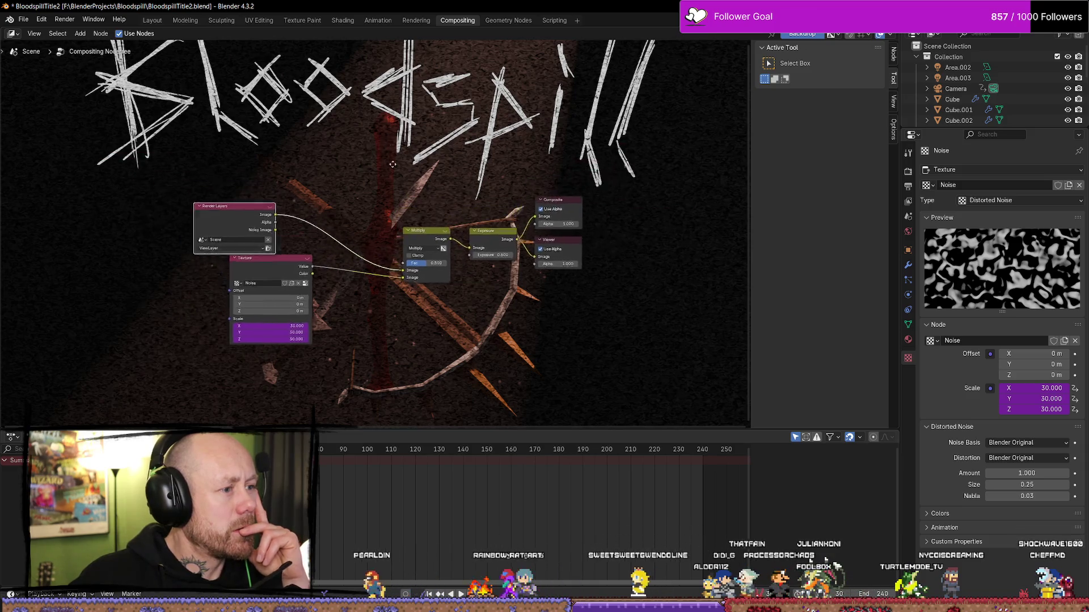
scroll(391, 183, "up", 1)
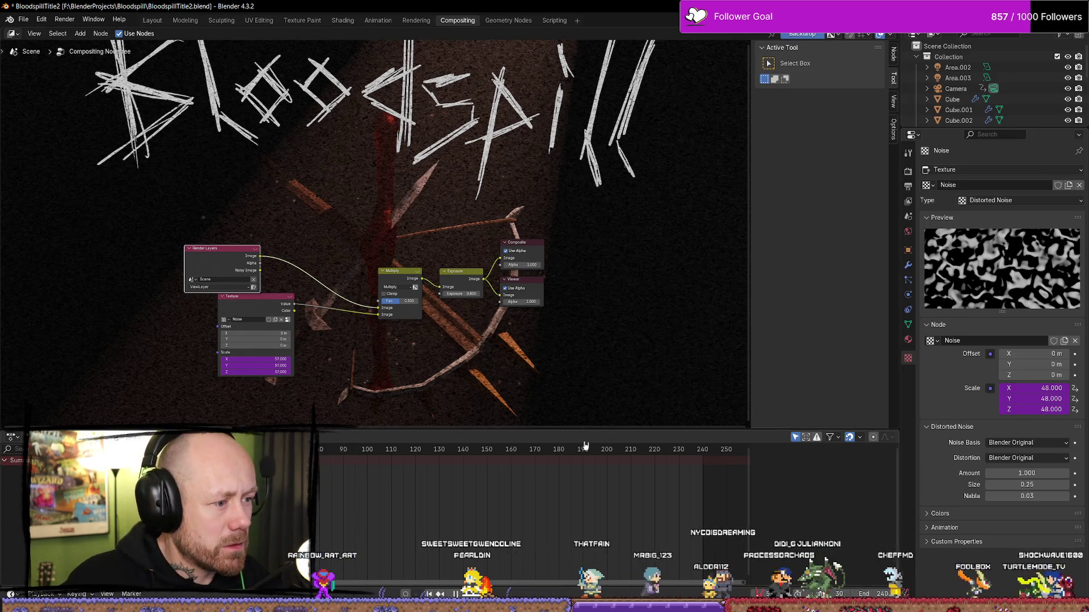
scroll(329, 333, "up", 1)
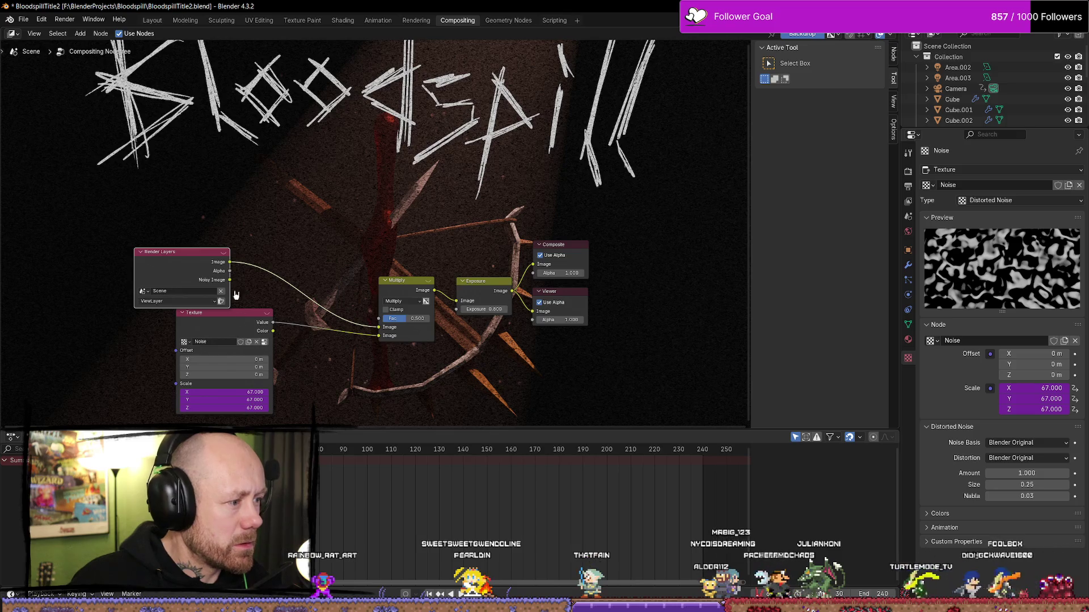
left_click_drag(187, 255, 211, 251)
scroll(402, 417, "up", 1)
middle_click_drag(403, 416, 454, 392)
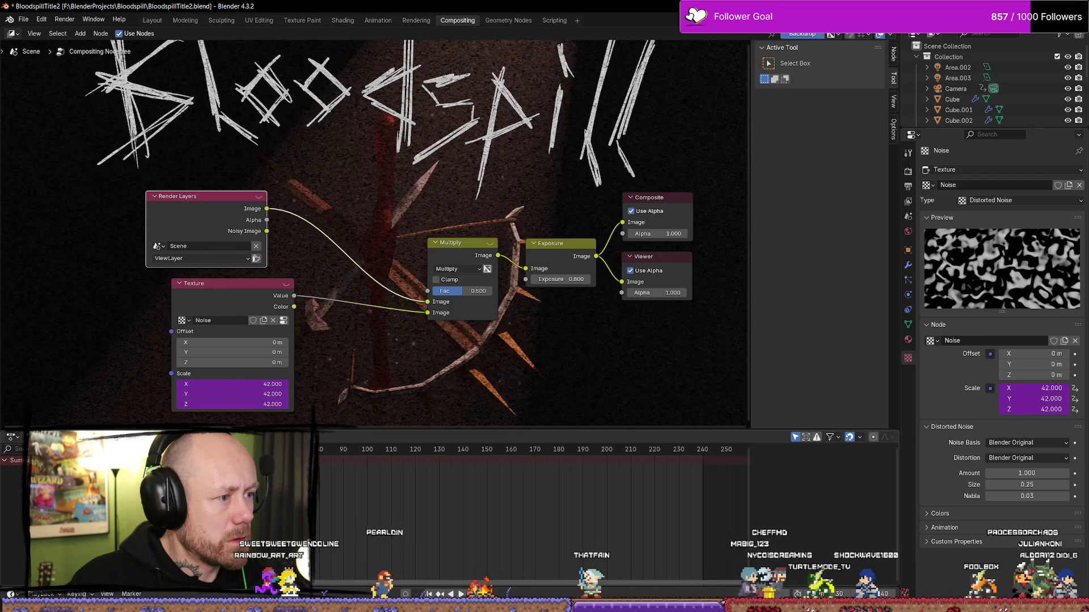
Play the animation from frame 216 and stop at frame 30 to watch the grain scale.
key("space")
left_click(646, 456)
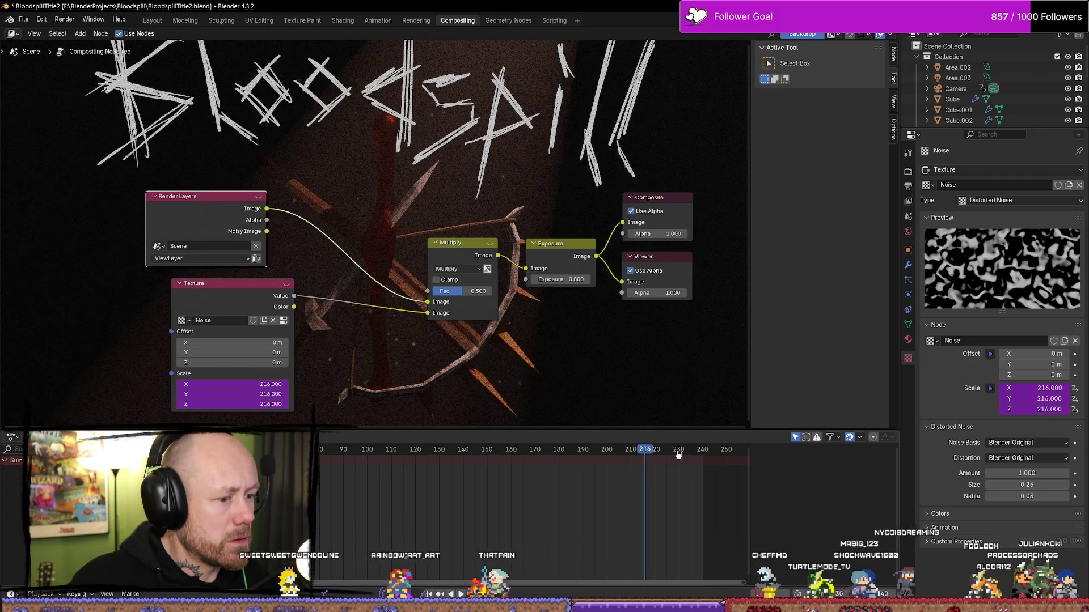
key("space")
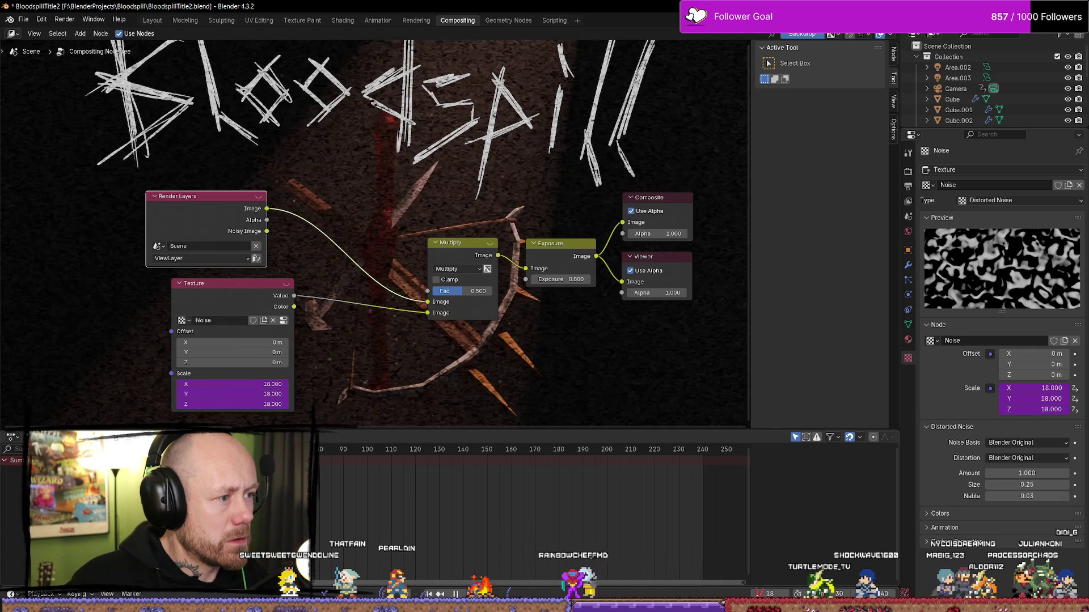
key("space")
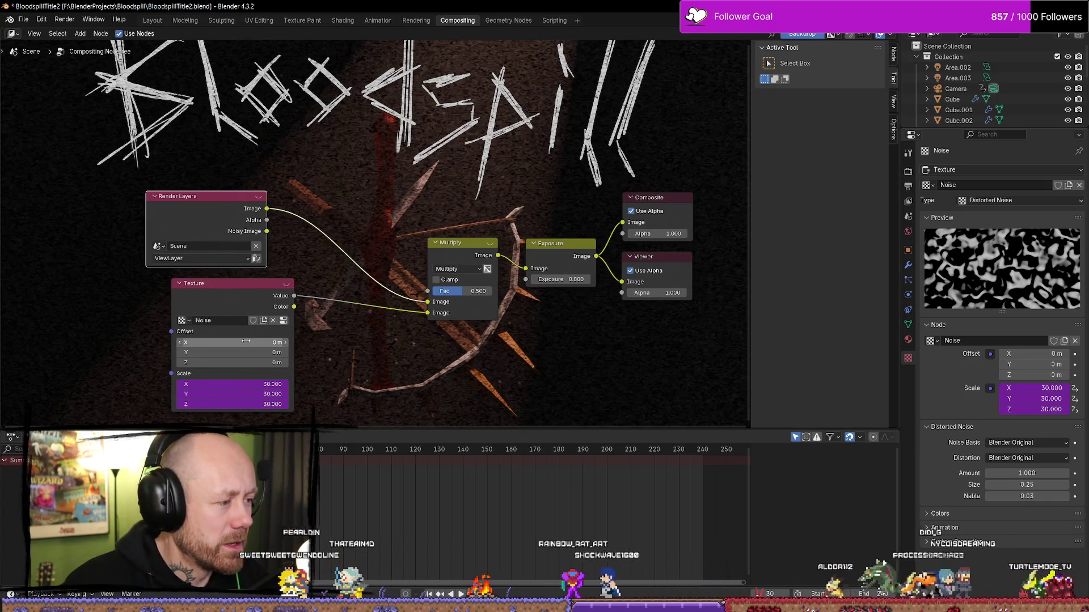
Drive the Texture node's Offset X, Y and Z with the #frame expression.
left_click_drag(231, 341, 231, 362)
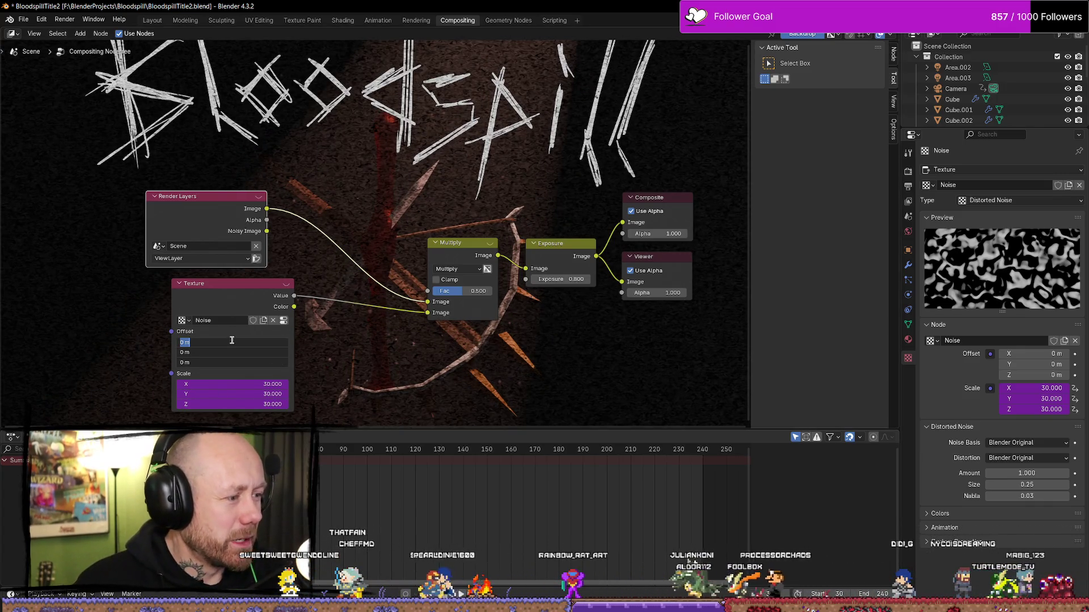
type("#")
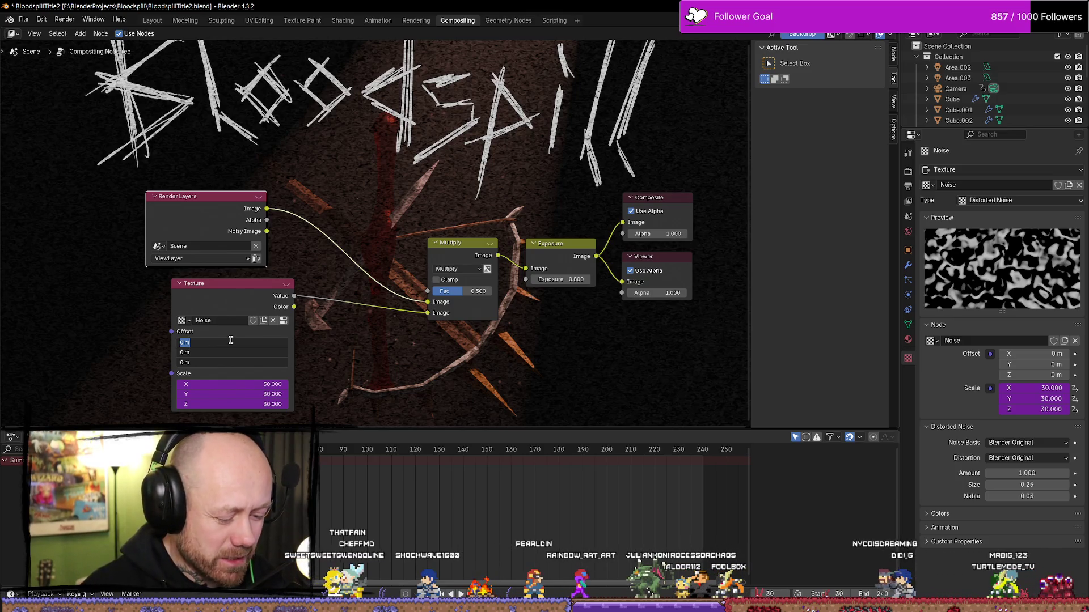
type("frame")
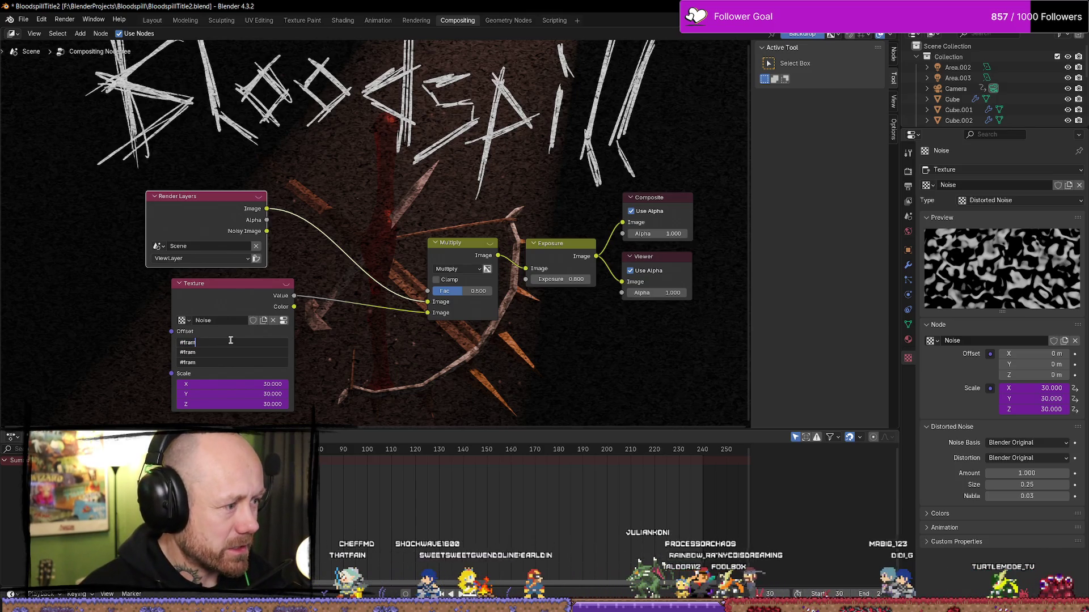
key("Return")
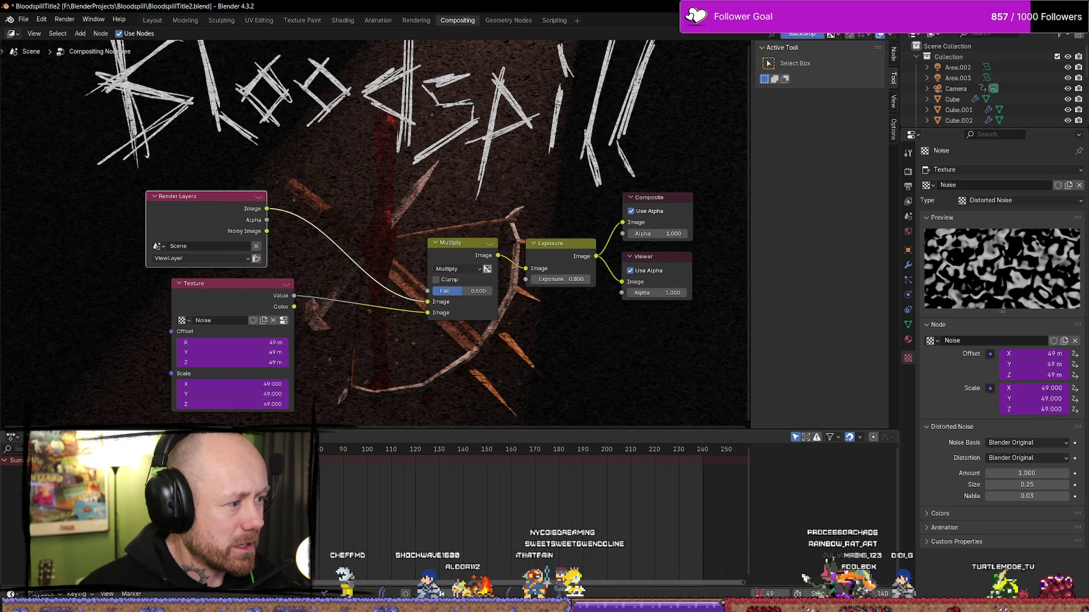
Inspect the Scale X/Y/Z driver expressions without changing them, then scrub back to frame 92.
left_click(238, 383)
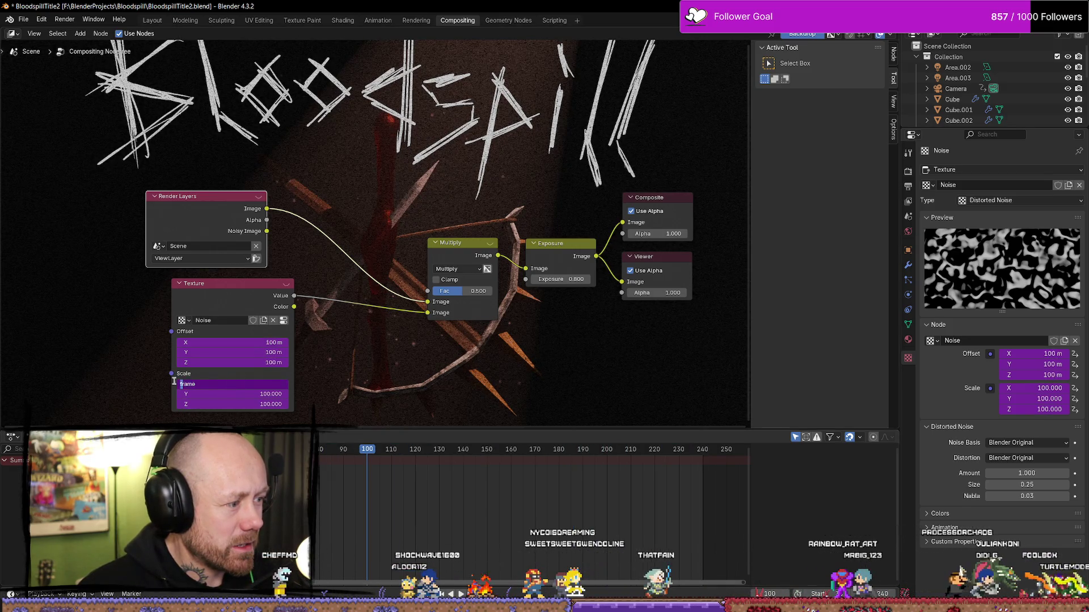
key("Return")
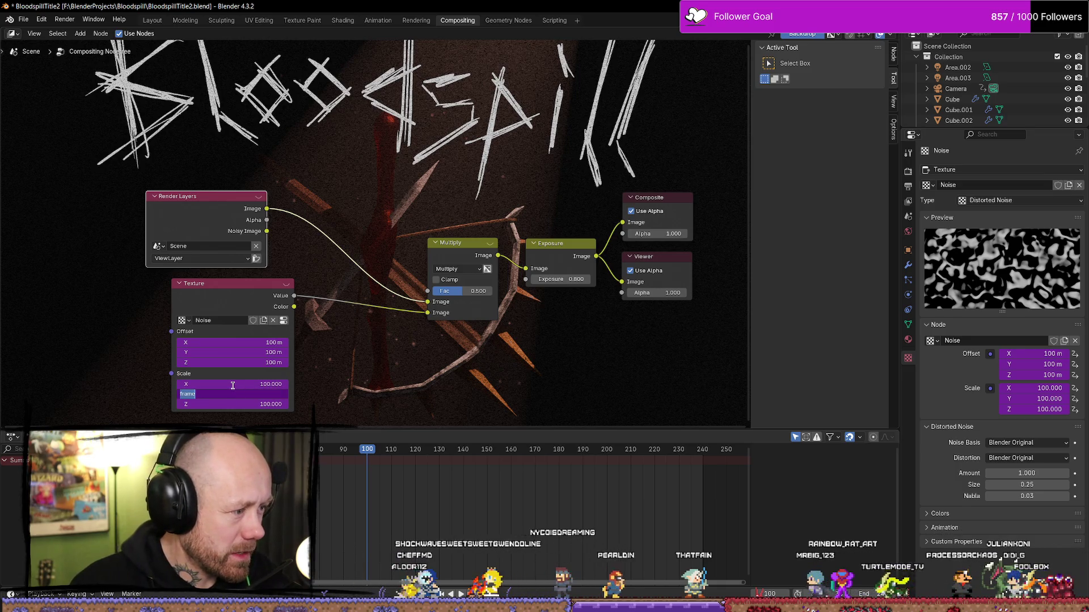
left_click_drag(237, 404, 237, 384)
key("BackSpace")
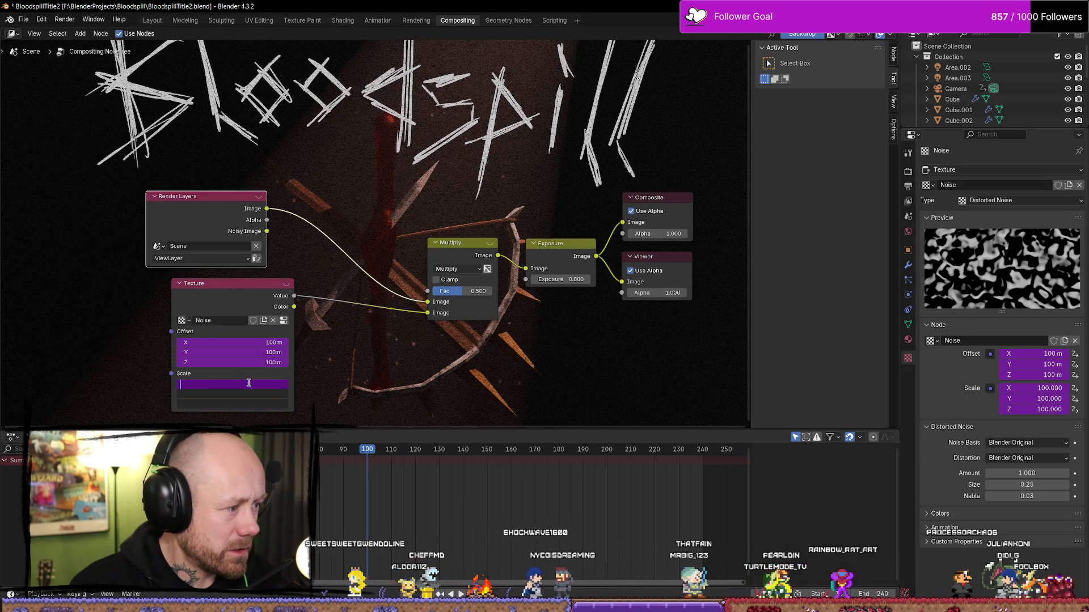
key("Escape")
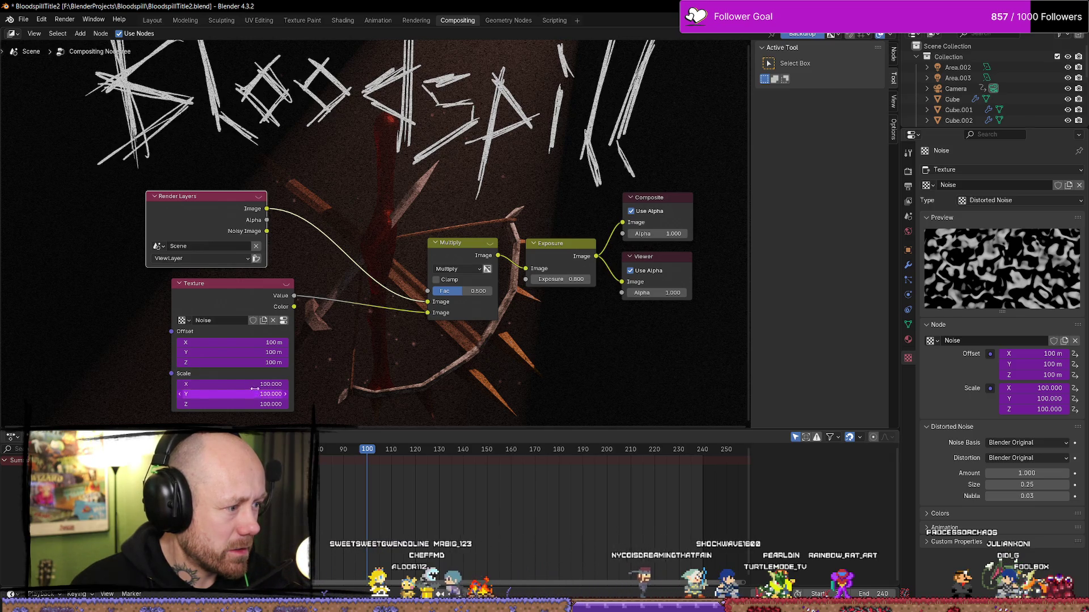
key("Escape")
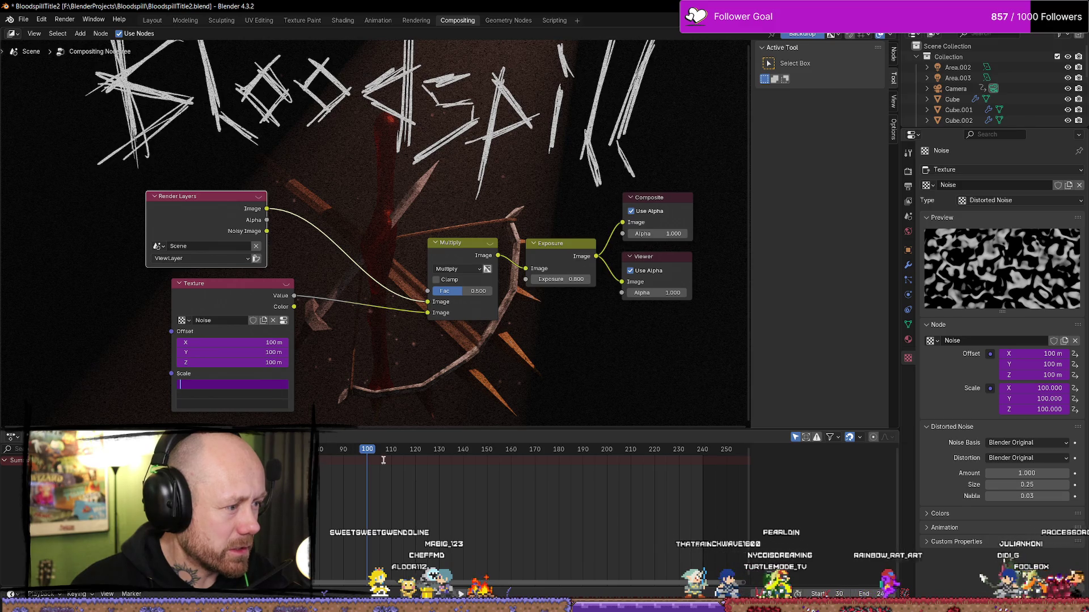
key("Escape")
mouse_move(367, 452)
left_mouse_down()
mouse_move(545, 452)
mouse_move(347, 452)
mouse_move(316, 462)
left_mouse_up()
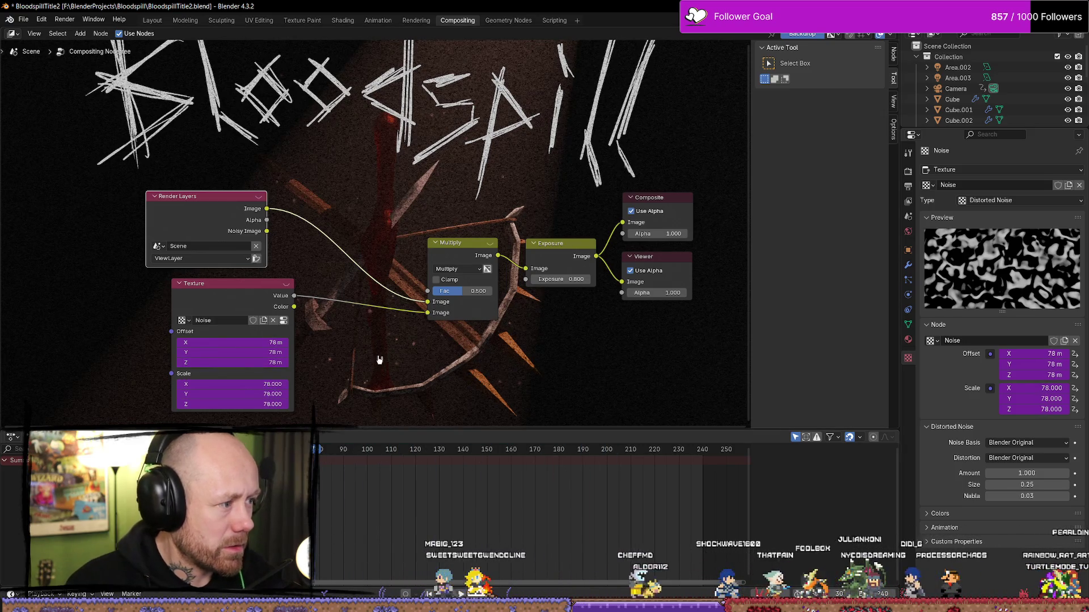
left_click(226, 385)
type("frame")
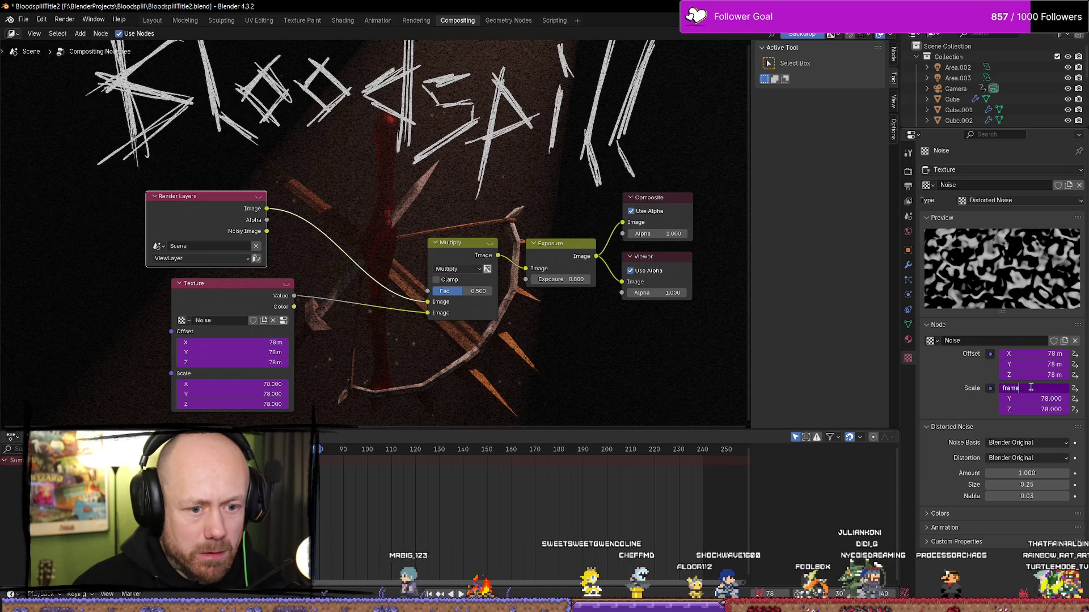
Retype the Scale X driver expression as 'frame' and play the animation.
key("Return")
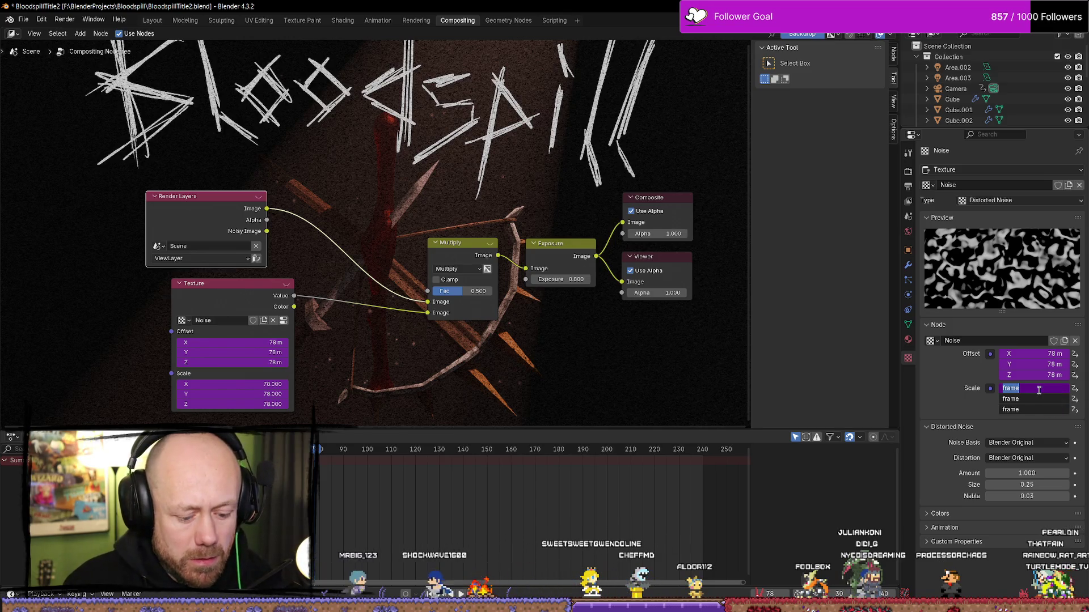
key("BackSpace")
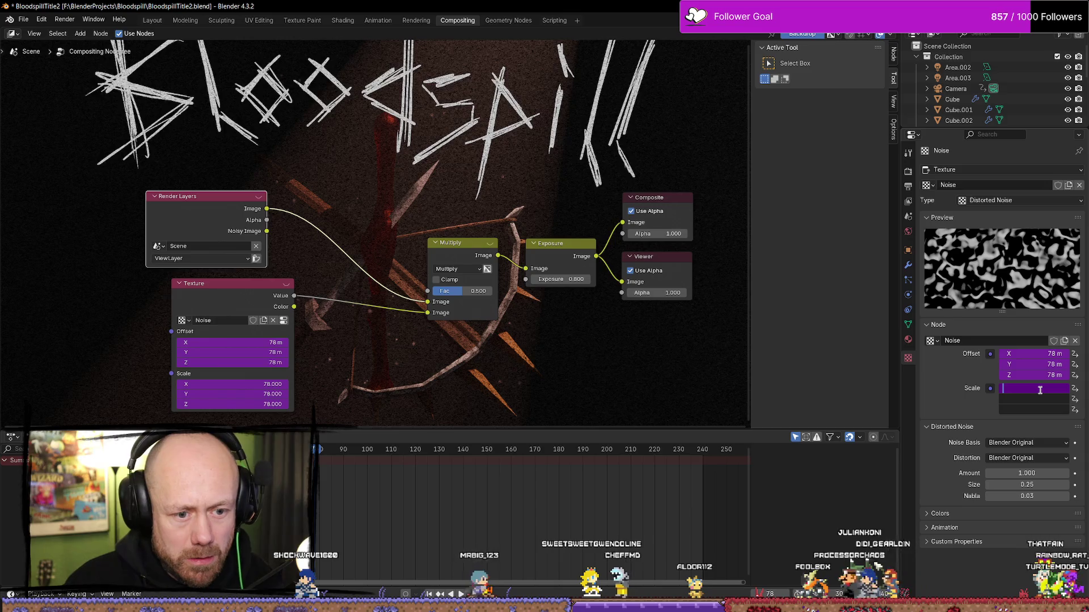
type("frame")
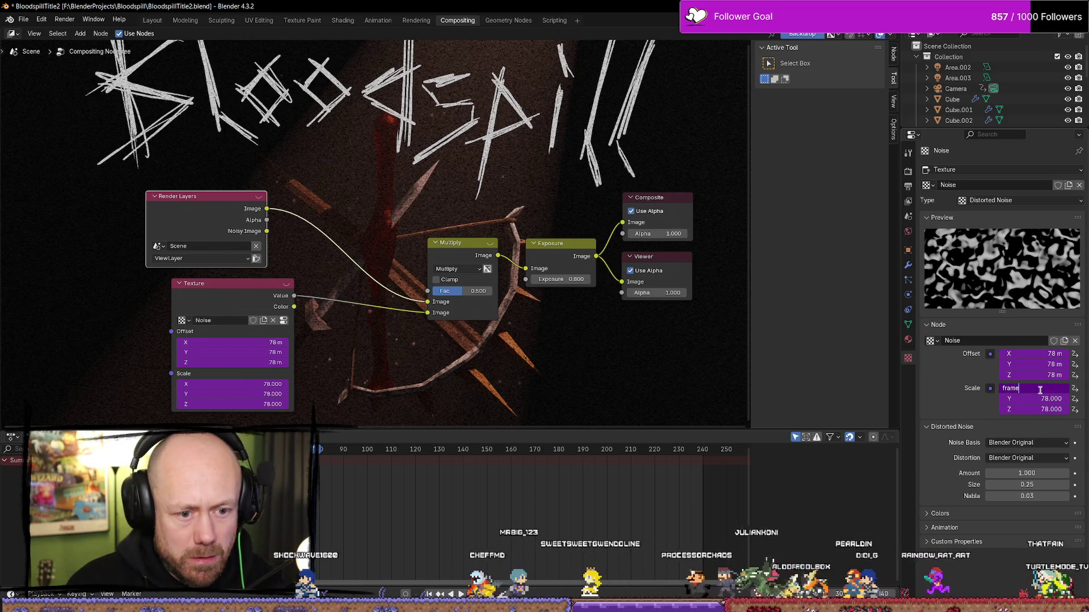
key("ctrl+a")
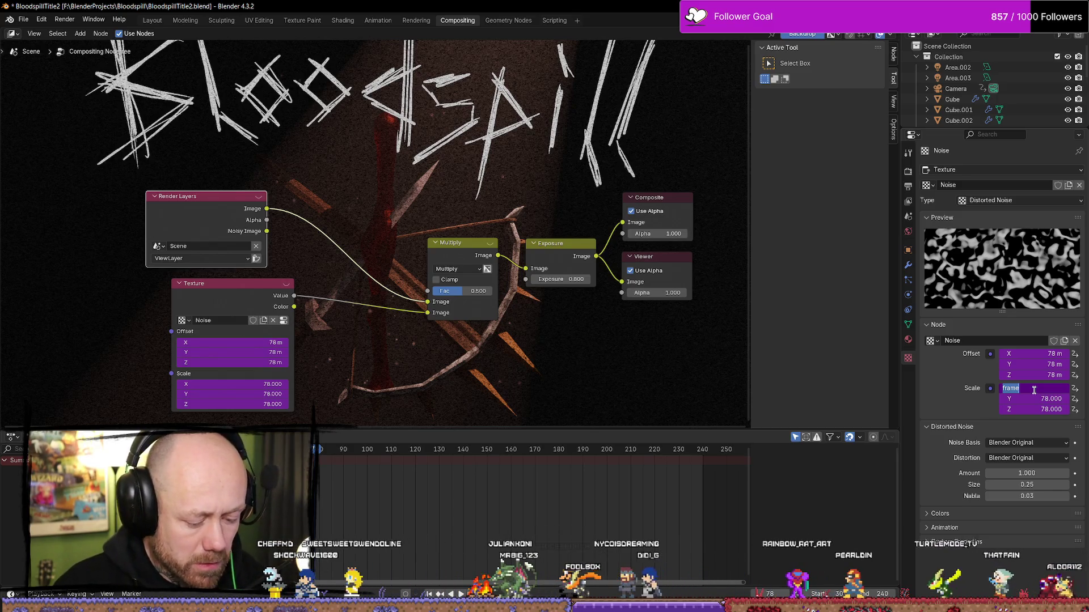
key("Return")
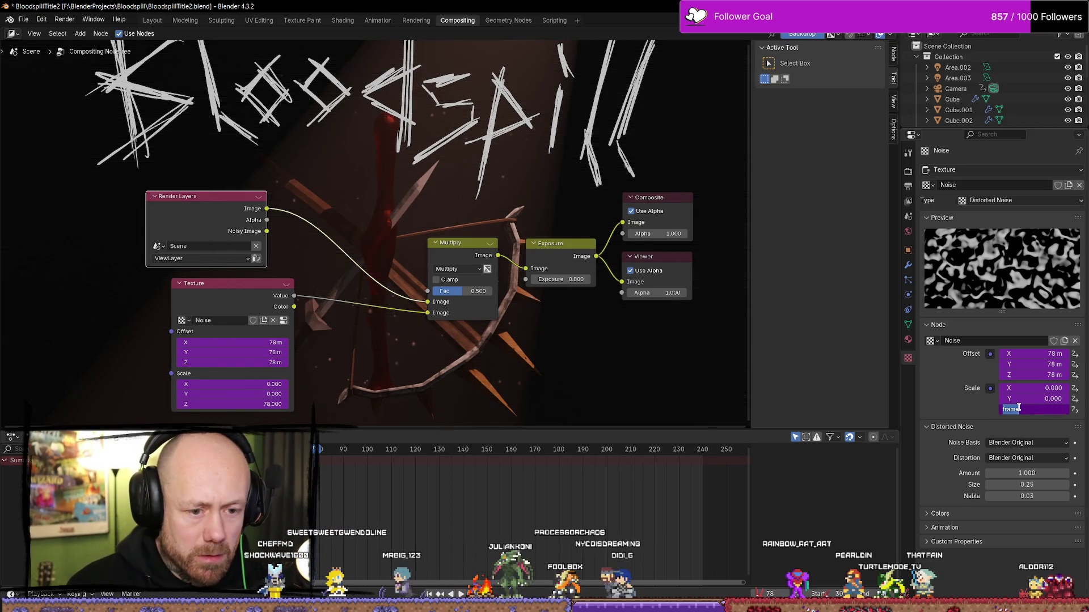
key("space")
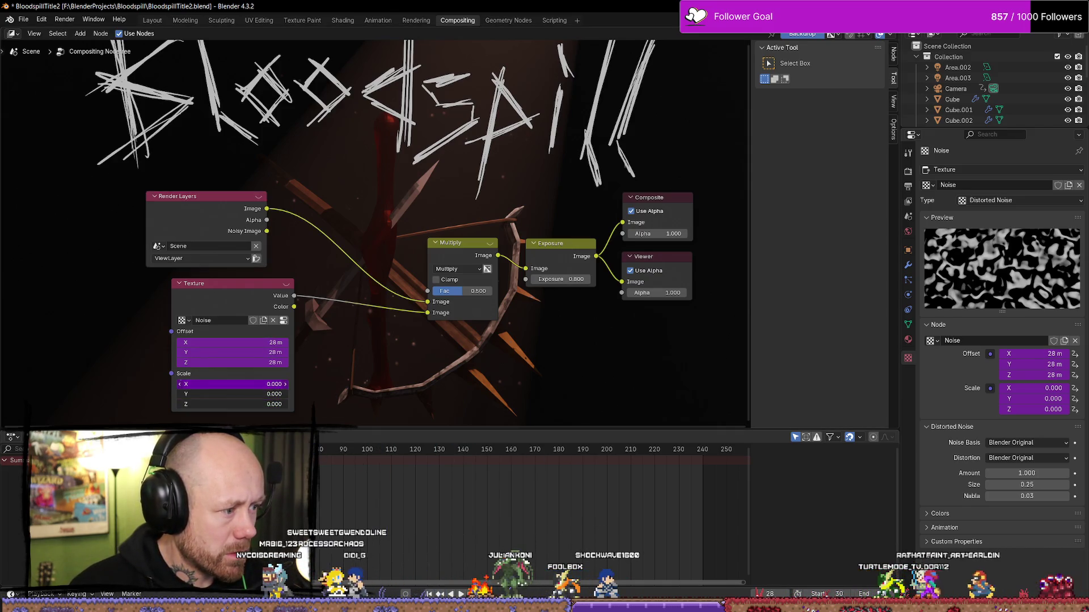
Apply the driver expression to Scale X, Y and Z together, leaving them at 0.000.
left_click_drag(246, 384, 247, 404)
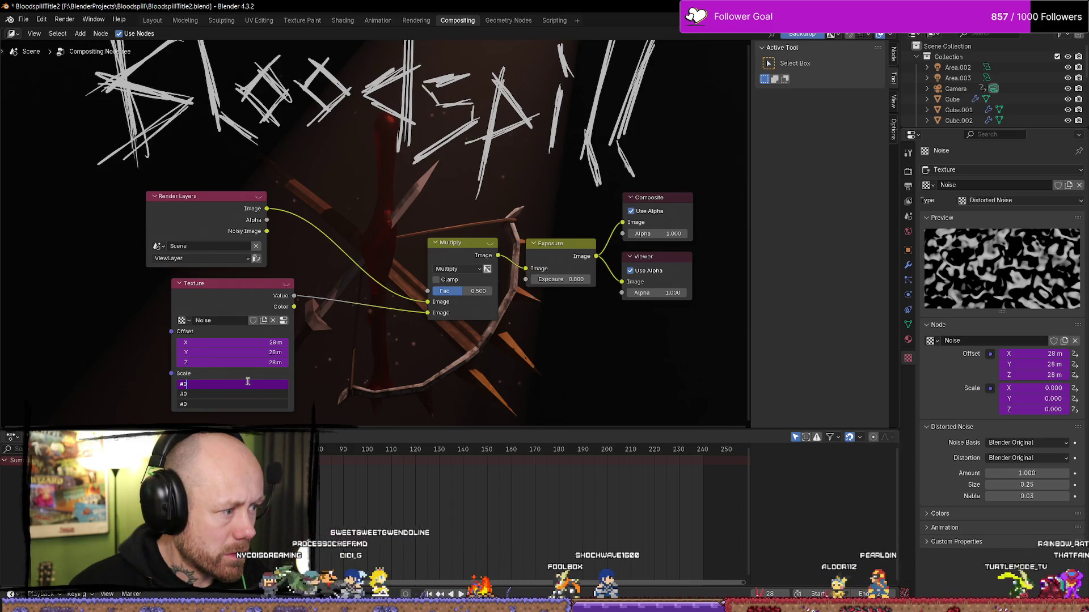
key("BackSpace")
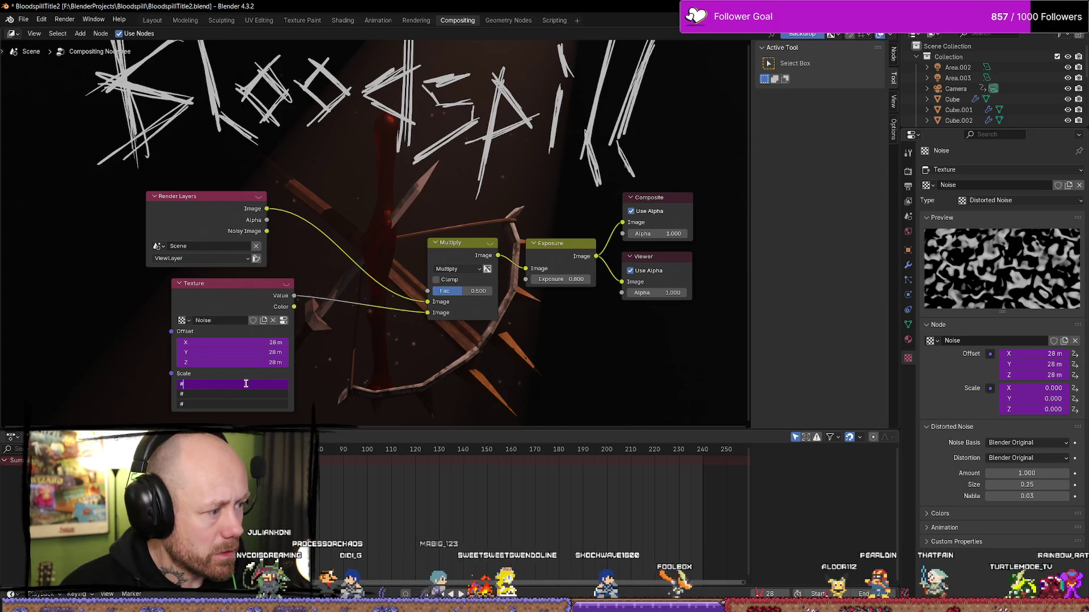
type("5")
key("Return")
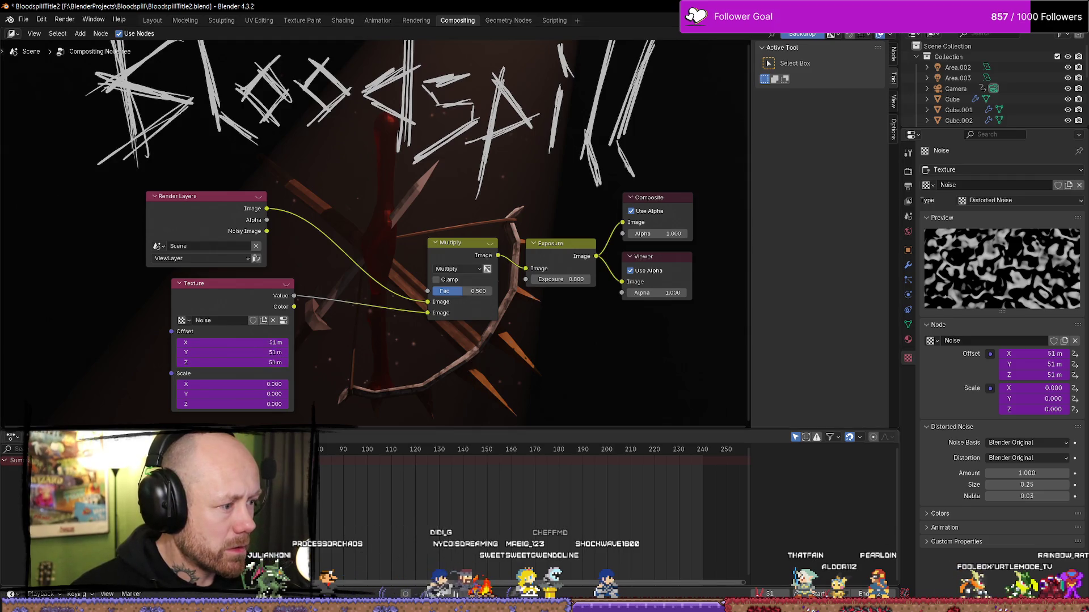
left_click(209, 285)
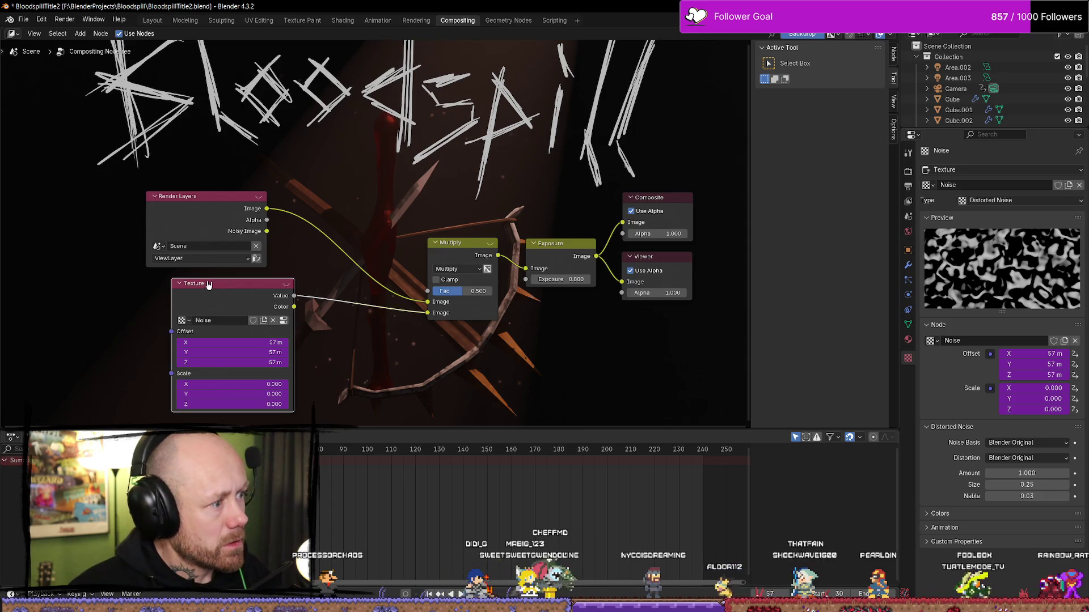
right_click(354, 365)
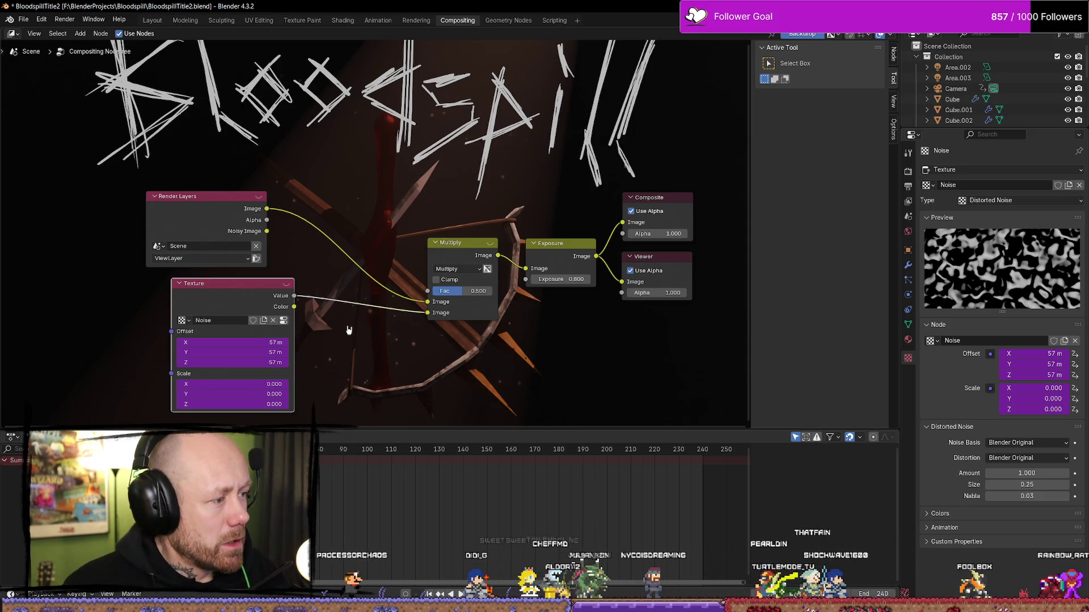
Add a new Texture node below the graph by searching 'texy'.
right_click(367, 333)
left_click(371, 334)
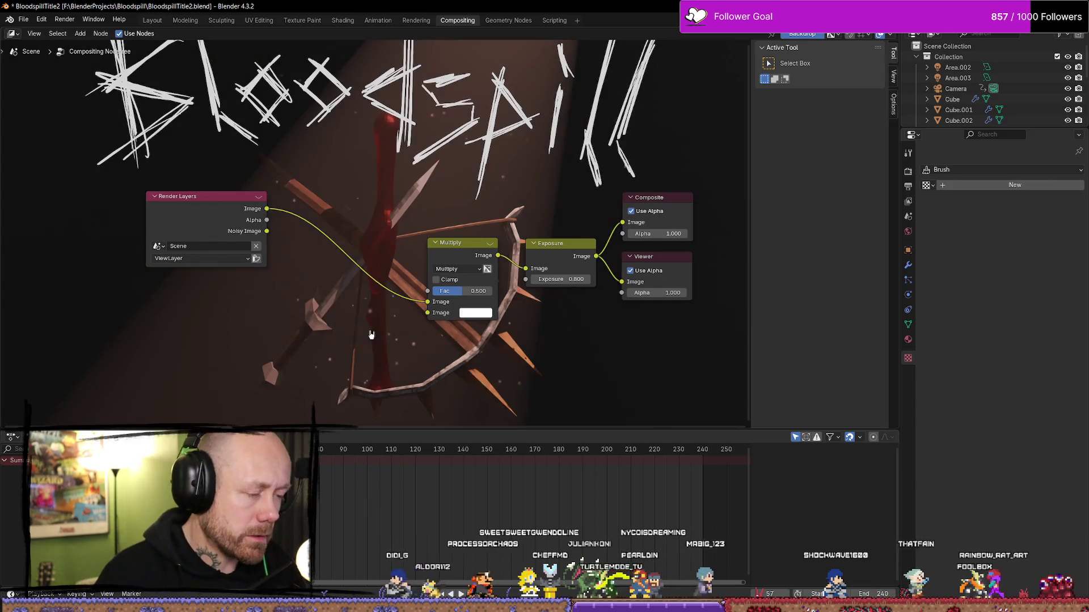
key("ctrl+z")
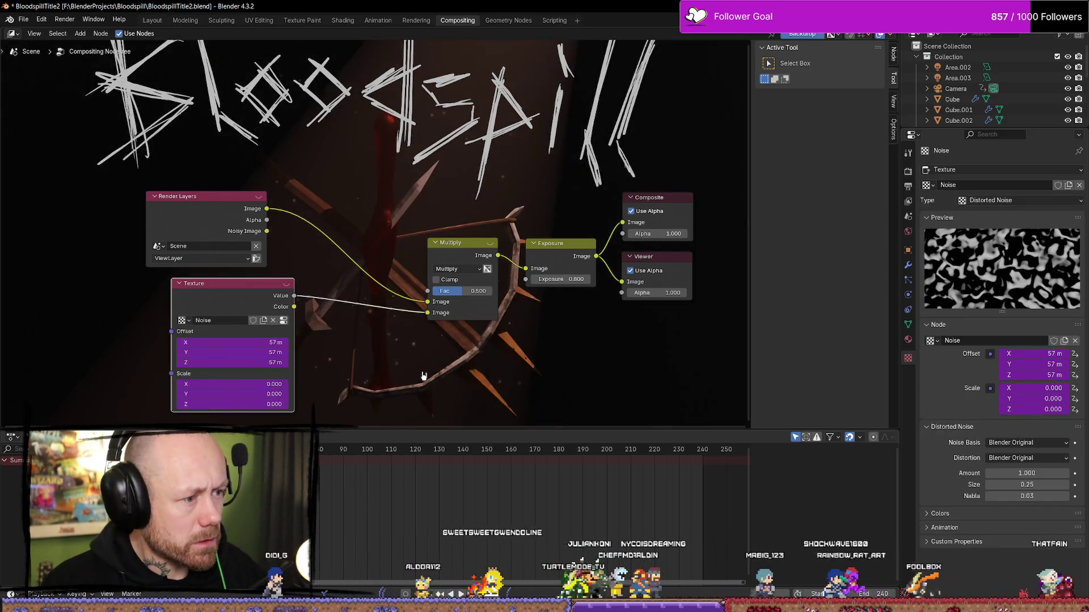
right_click(389, 377)
mouse_move(468, 385)
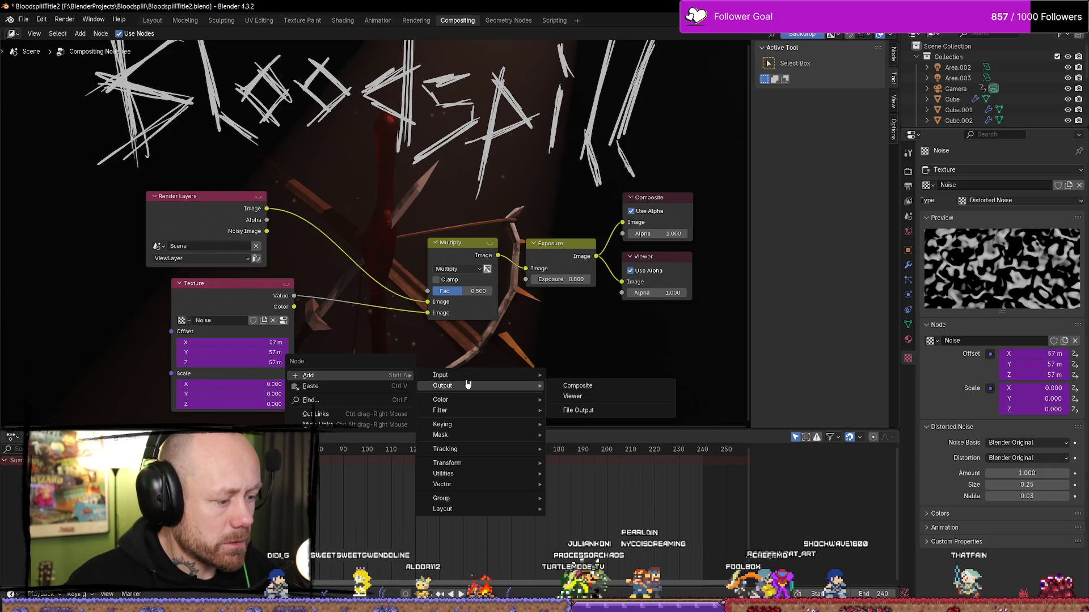
type("texy")
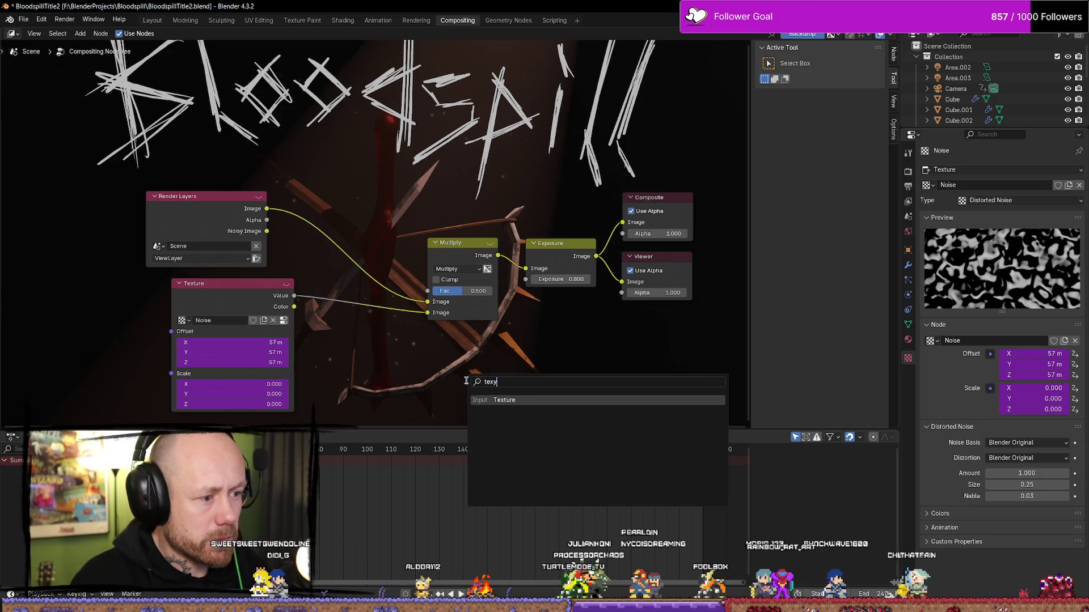
key("Return")
left_click(374, 348)
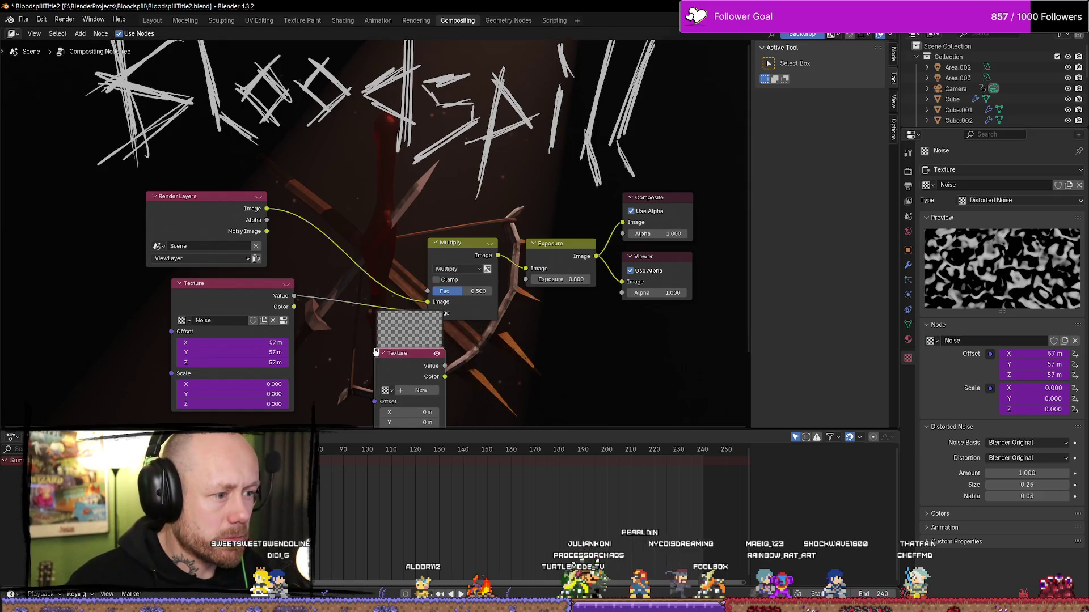
Assign the Noise texture to the new Texture node and position it beside the graph.
right_click(472, 337)
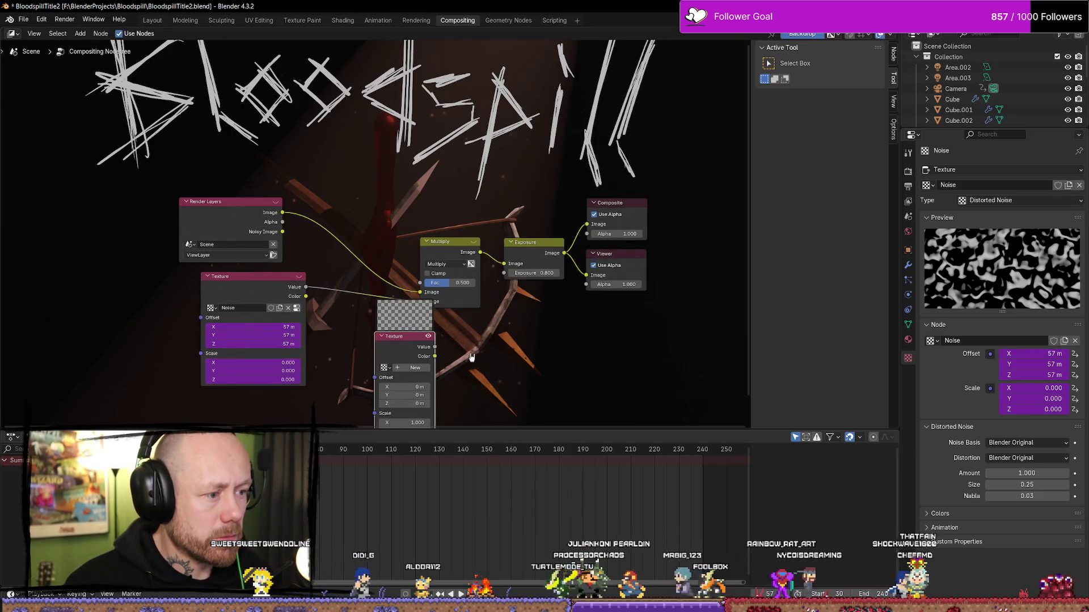
scroll(372, 315, "down", 2)
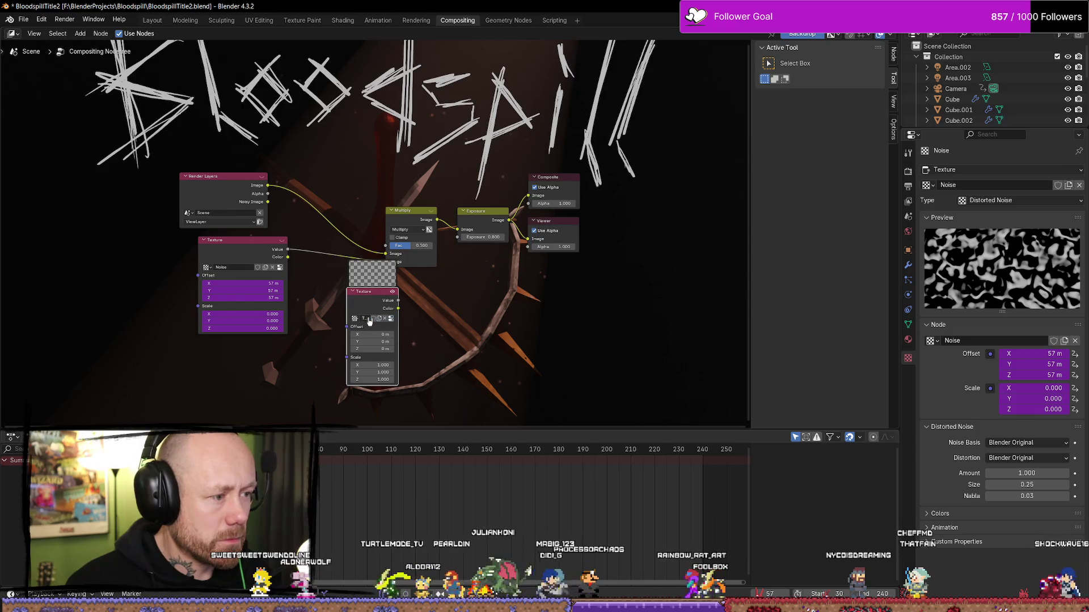
left_click(355, 318)
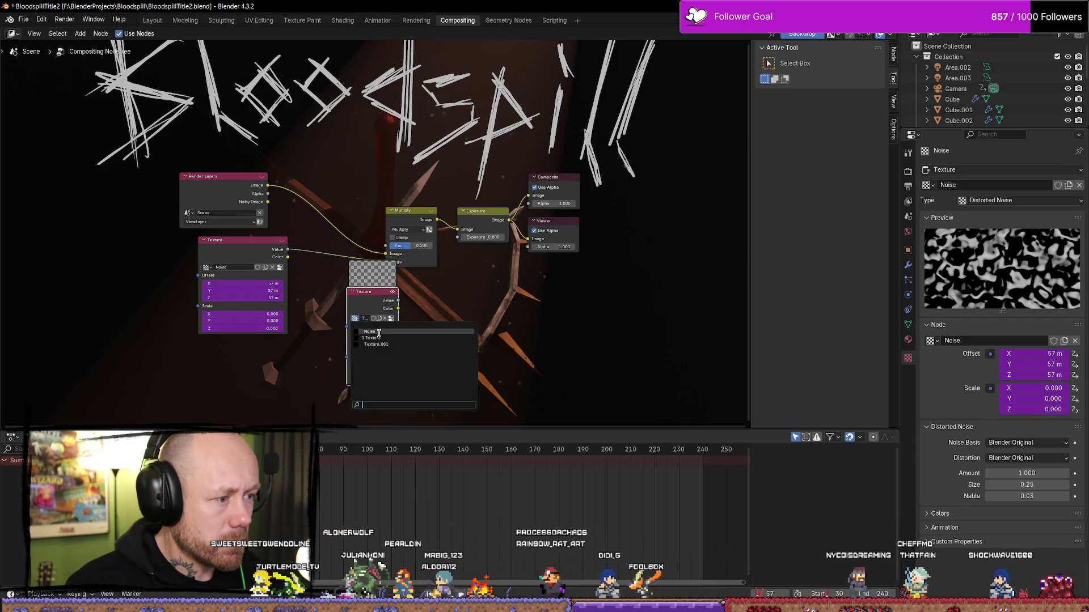
left_click(369, 332)
middle_click_drag(466, 316, 521, 328)
left_click_drag(415, 299, 385, 313)
left_click(373, 310)
scroll(400, 332, "up", 3)
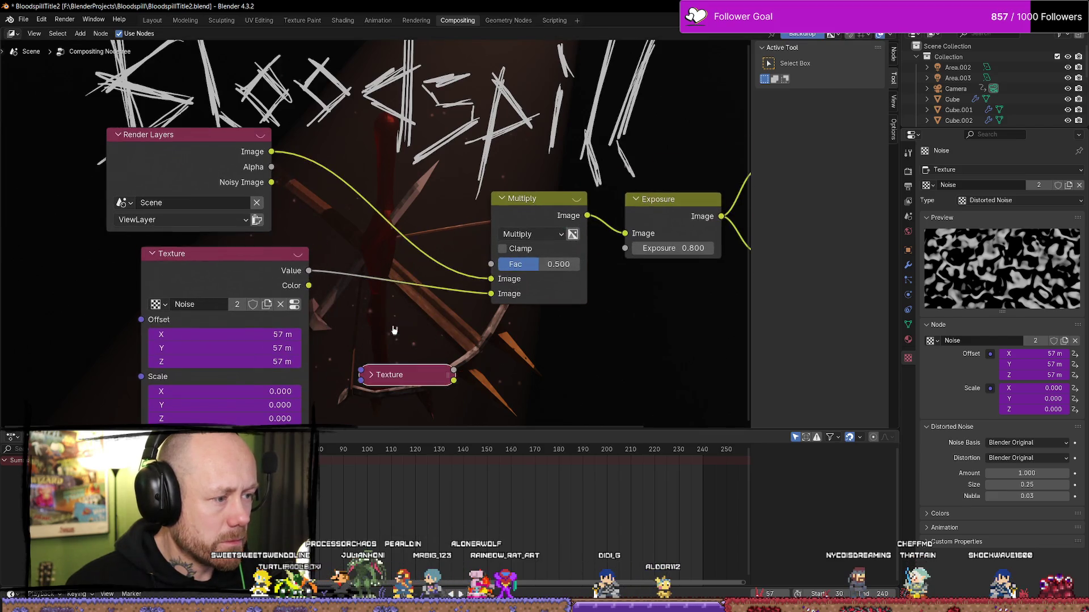
left_click(371, 376)
scroll(422, 340, "down", 2)
scroll(422, 340, "up", 1)
Connect the new texture's Value into Multiply and delete the old Texture node.
left_click_drag(428, 312, 452, 241)
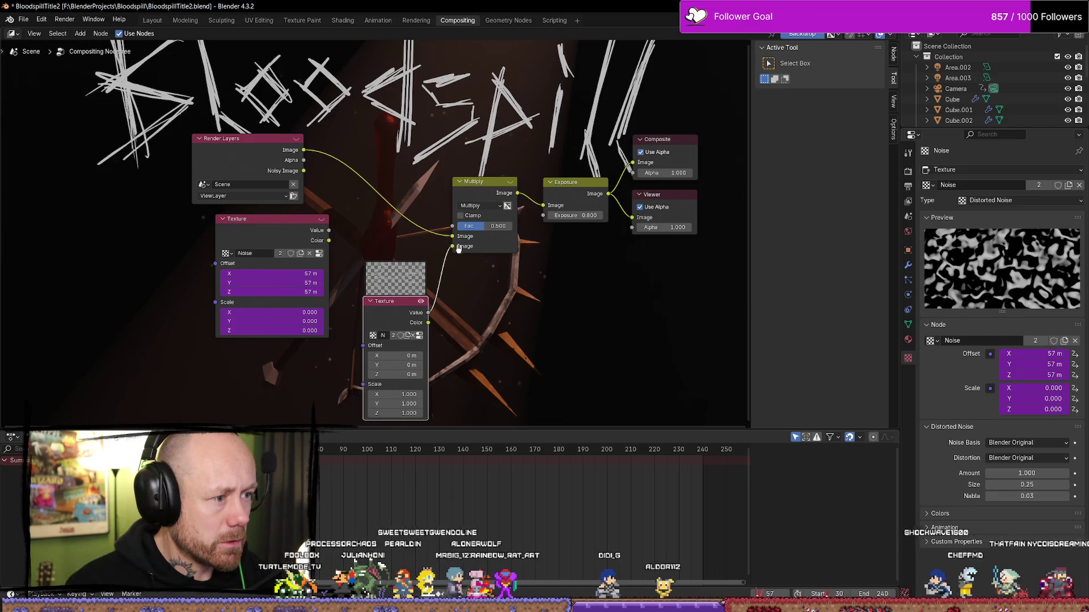
right_click_drag(452, 241, 363, 236, "ctrl")
left_click(315, 228)
key("x")
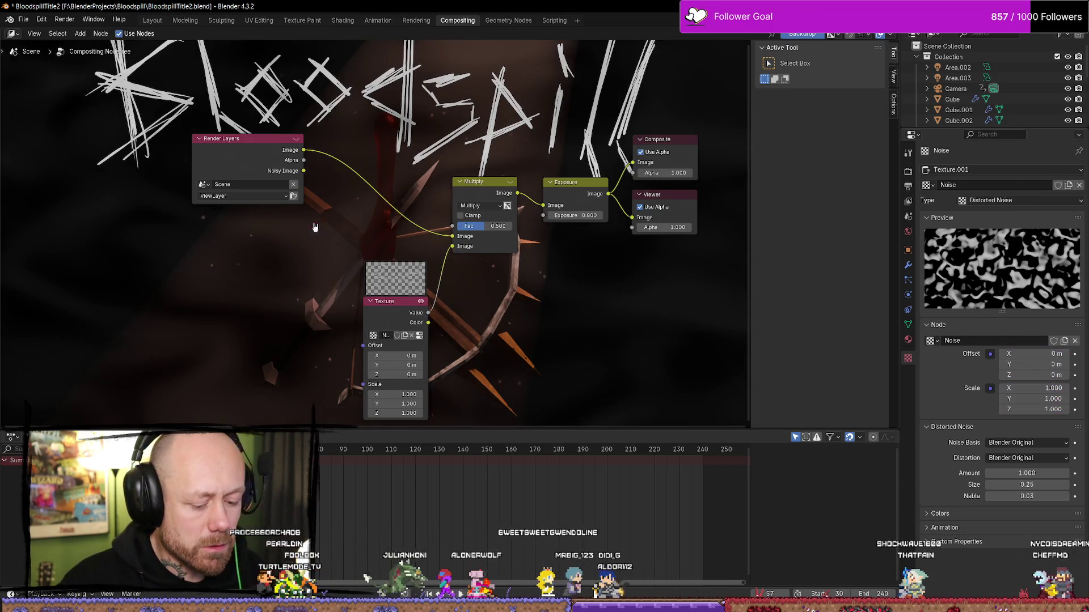
mouse_move(391, 307)
left_mouse_down()
mouse_move(261, 274)
mouse_move(274, 267)
left_mouse_up()
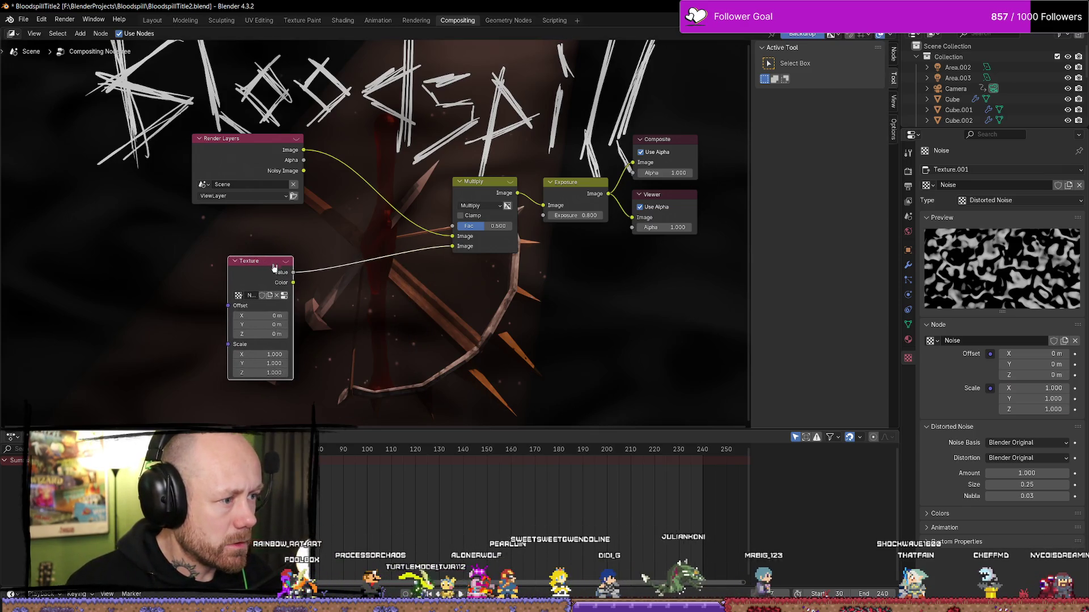
Set the texture Scale X, Y and Z to 100.
left_click(285, 354)
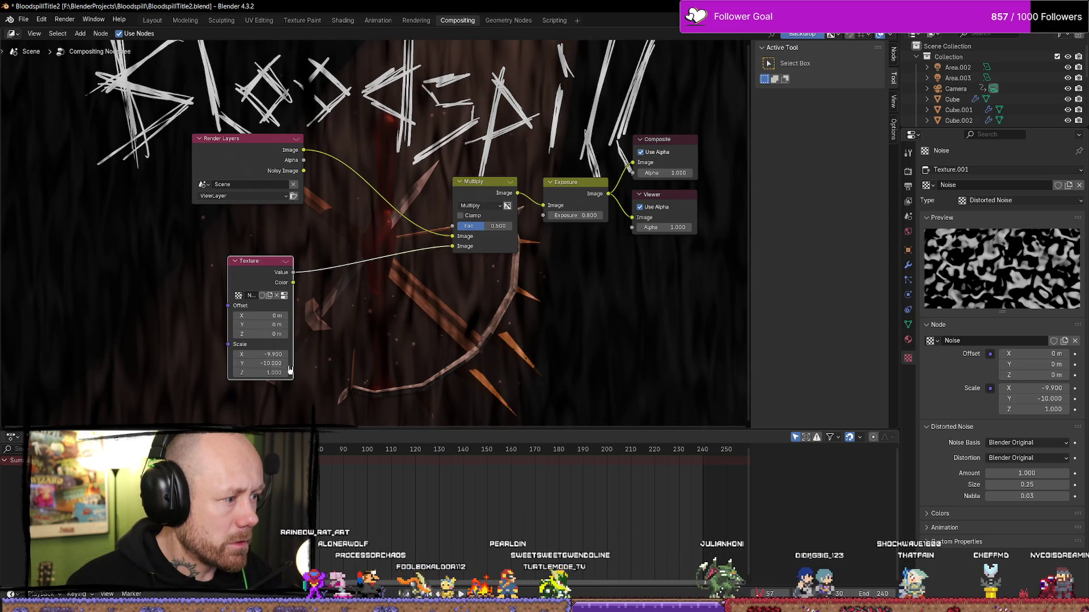
left_click(270, 354)
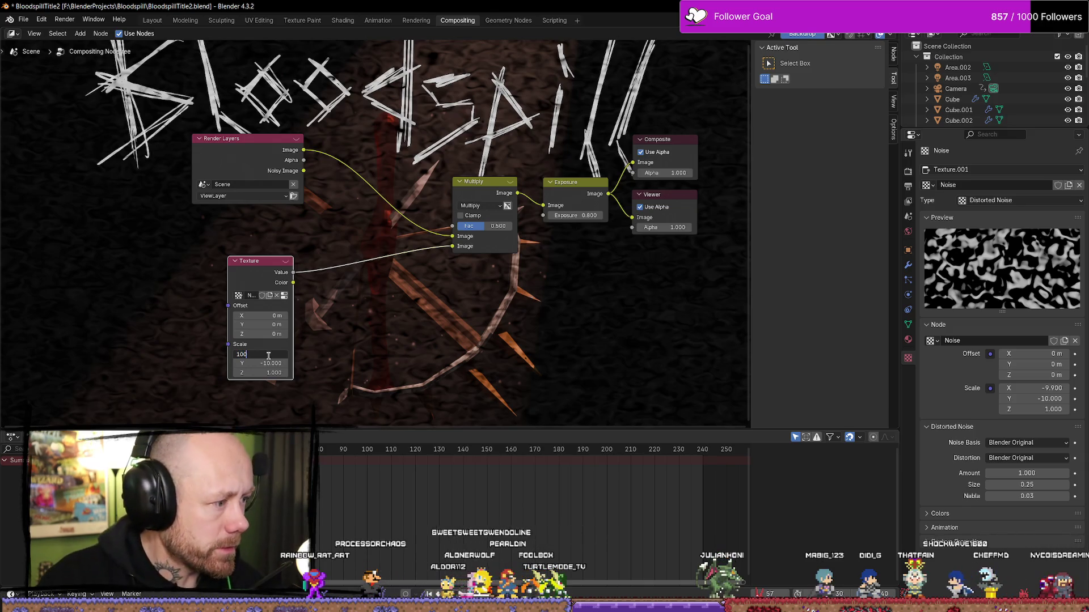
key("Tab")
type("10")
type("100")
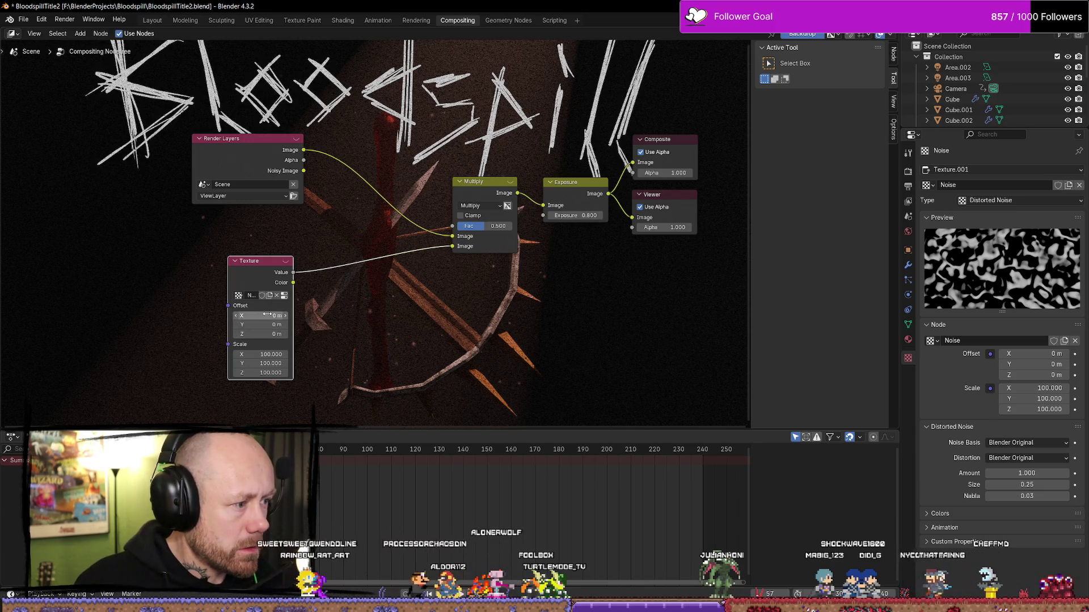
key("Return")
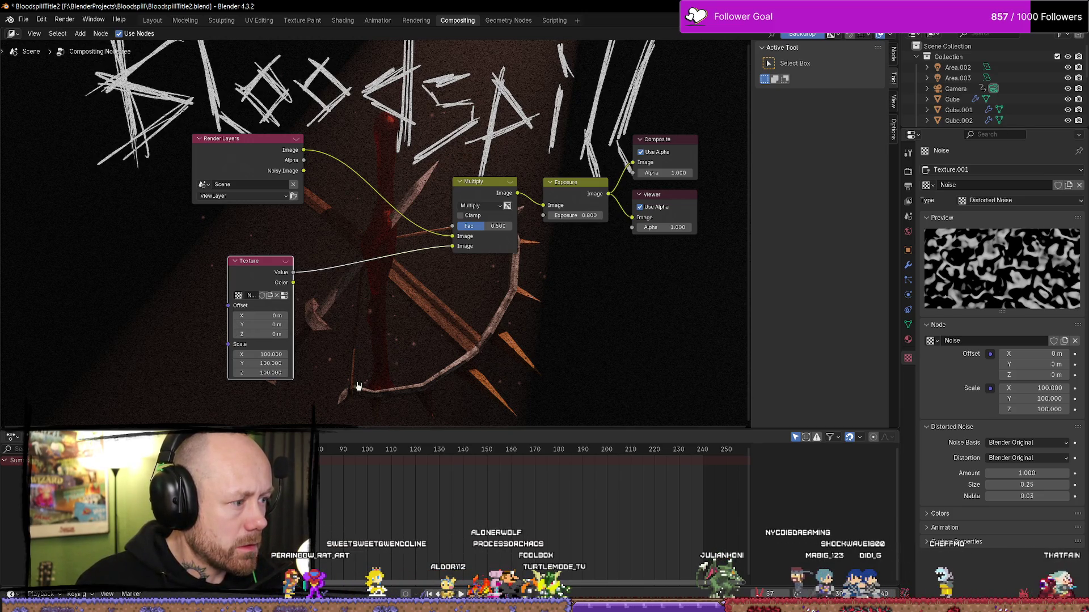
Try Offset X values of 2 m and 50, reset it to 0 m, then preview playback.
left_click_drag(265, 316, 265, 316)
type("2")
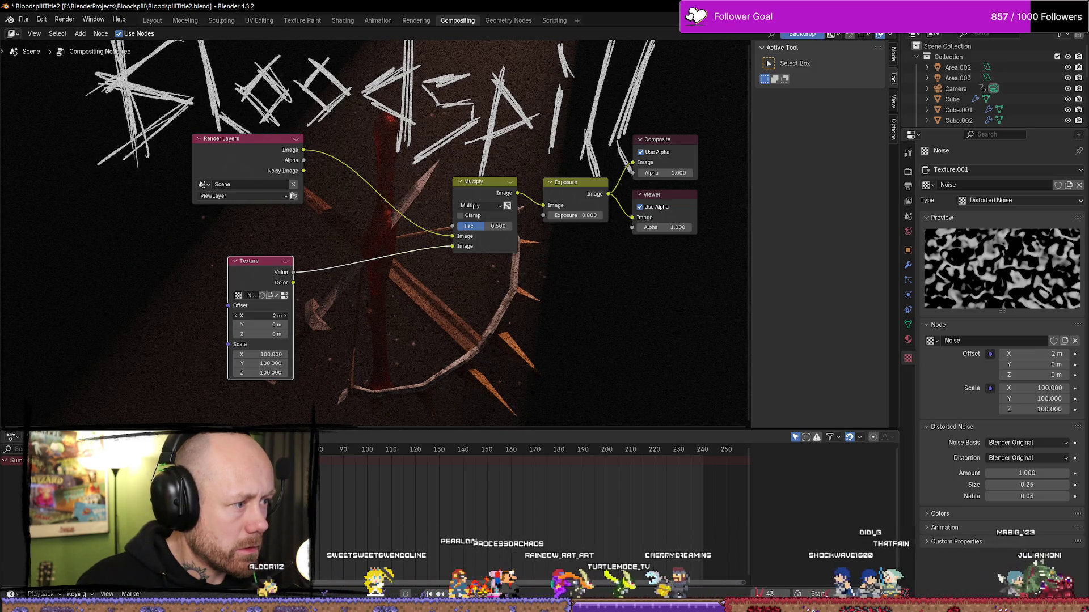
left_click(265, 315)
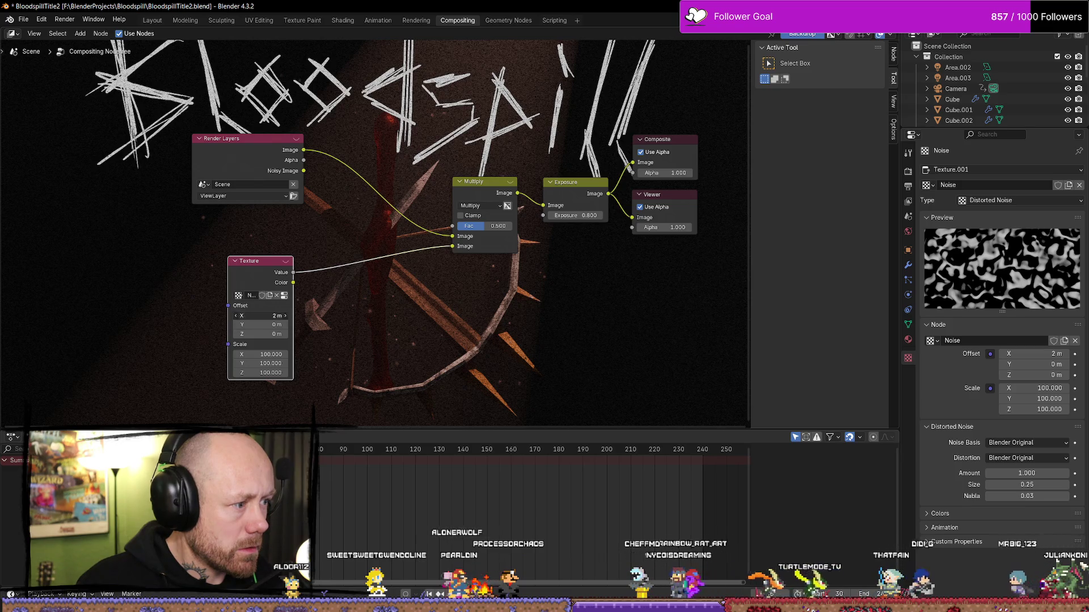
type("50")
key("Return")
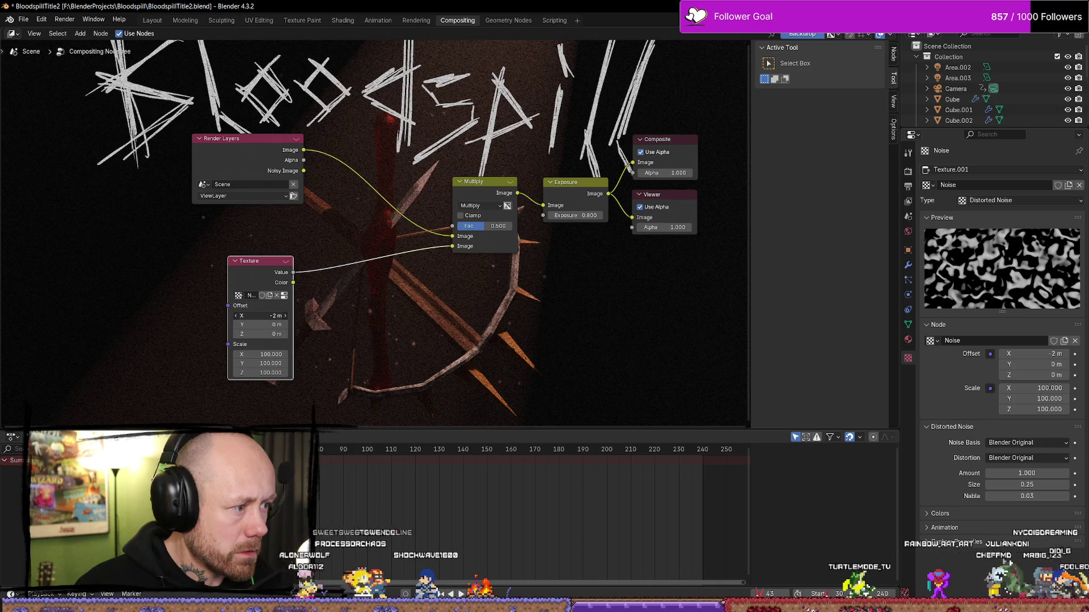
left_click_drag(261, 316, 249, 316)
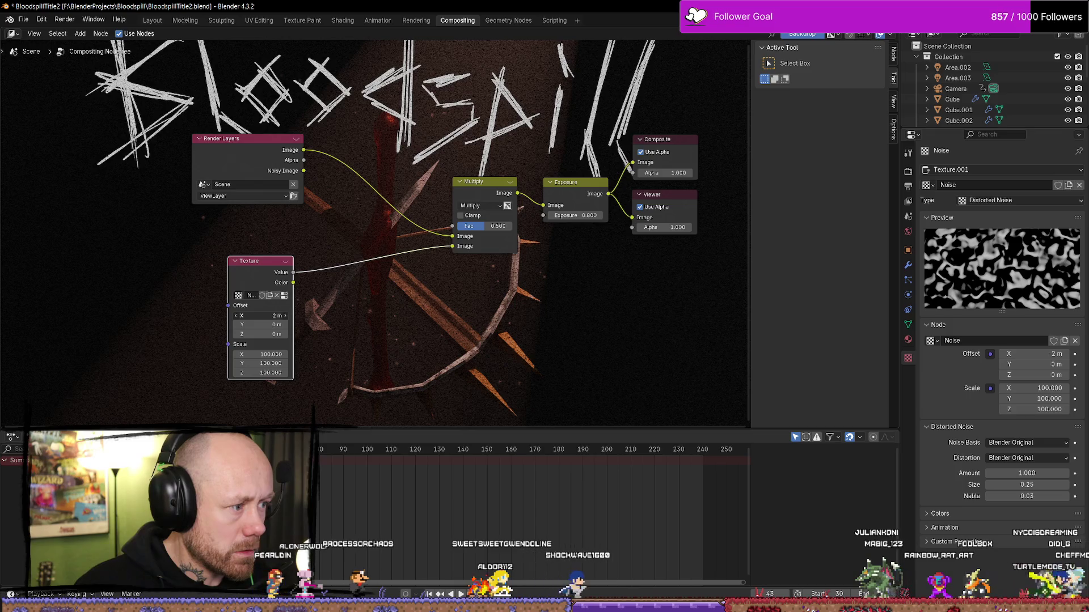
left_click(260, 316)
type("0")
key("Return")
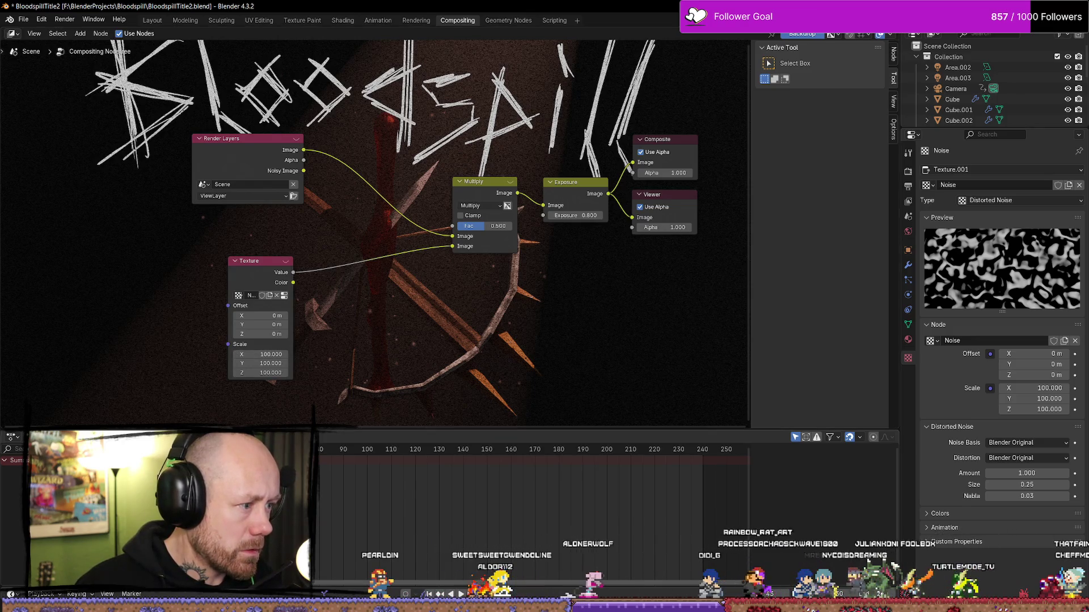
key("space")
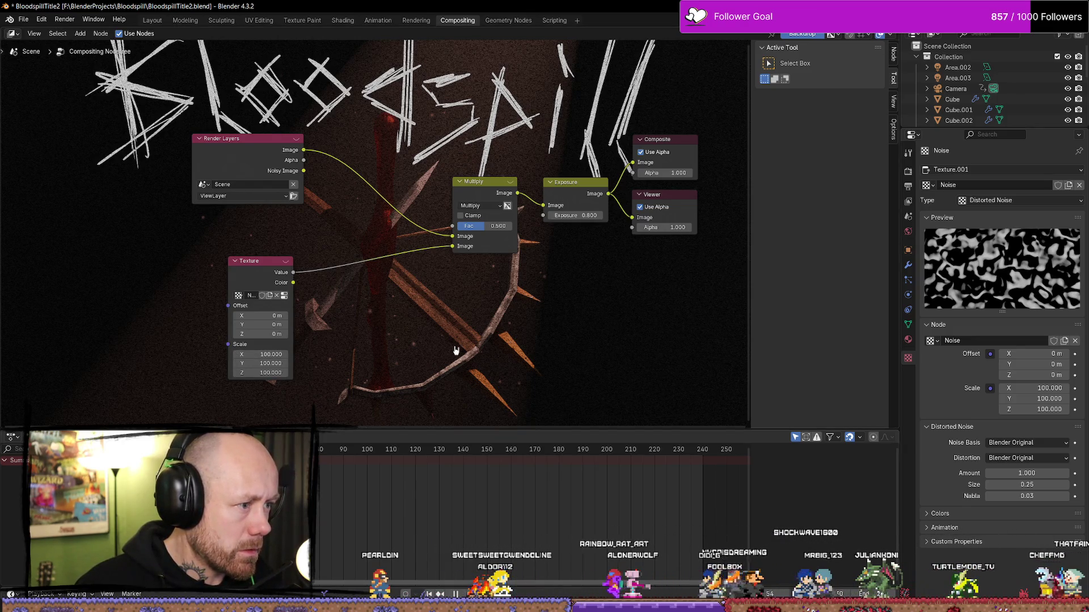
key("space")
Move the Texture node up and try an Offset X of -2 m during playback.
left_click_drag(283, 306, 313, 288)
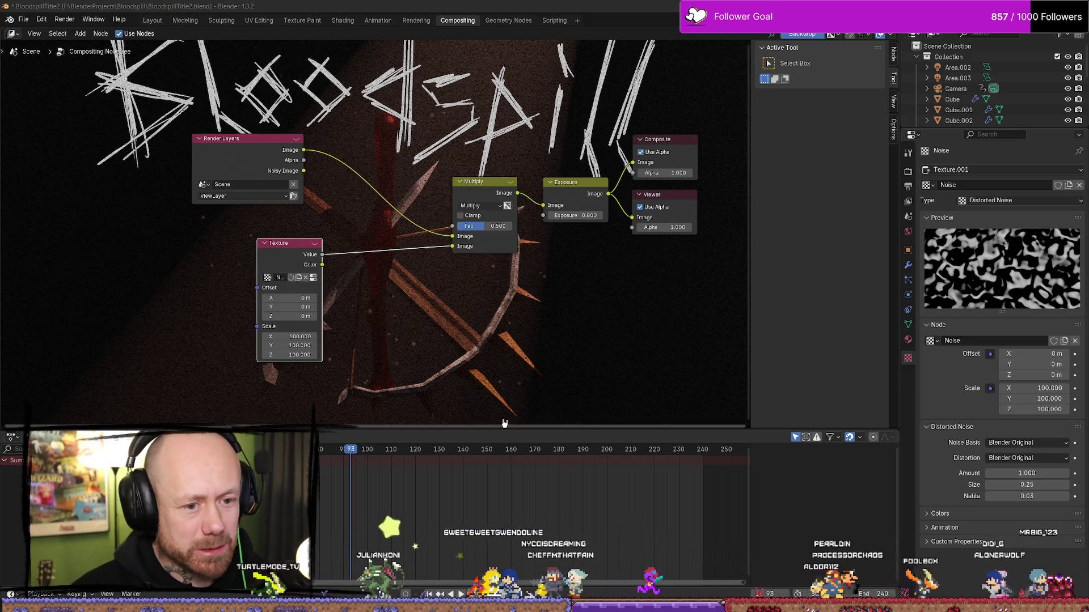
left_click_drag(292, 298, 283, 298)
key("space")
Return Offset to 0 m, jump back to frame 32 and recentre the node graph.
double_click(290, 298)
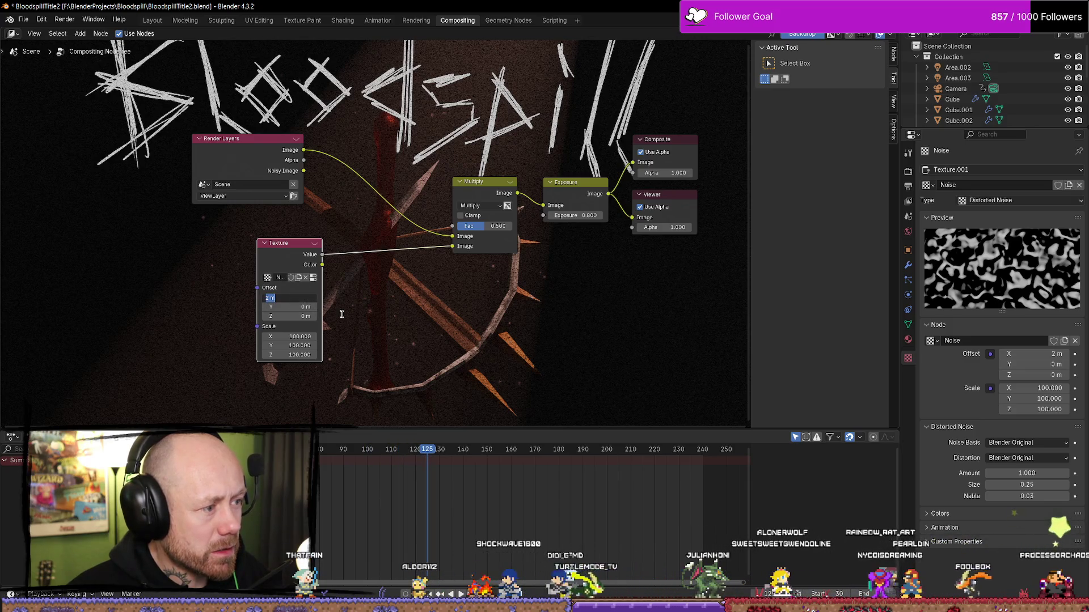
type("0")
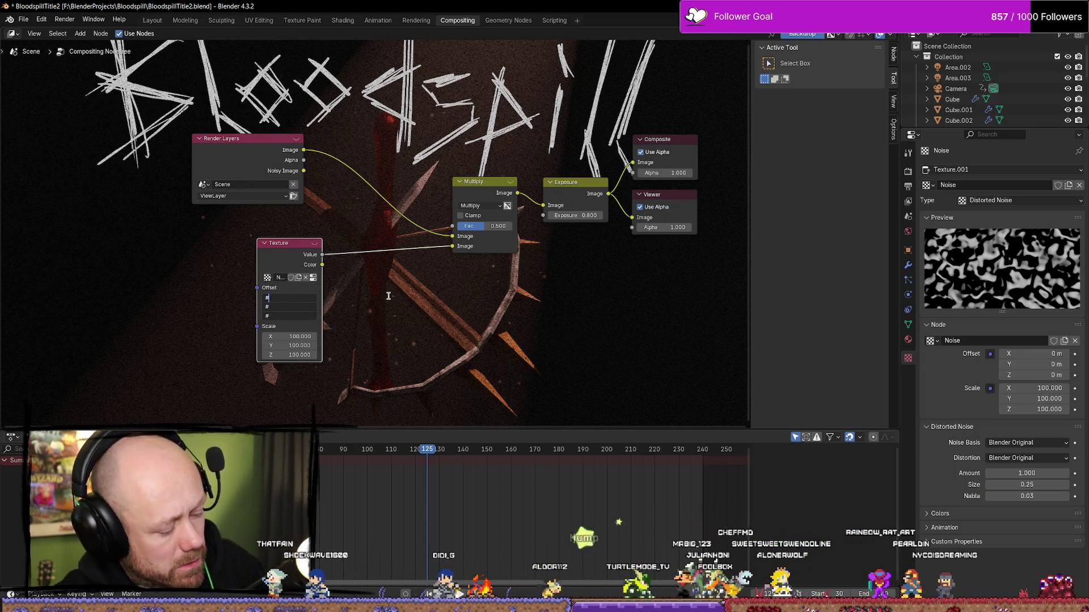
key("BackSpace")
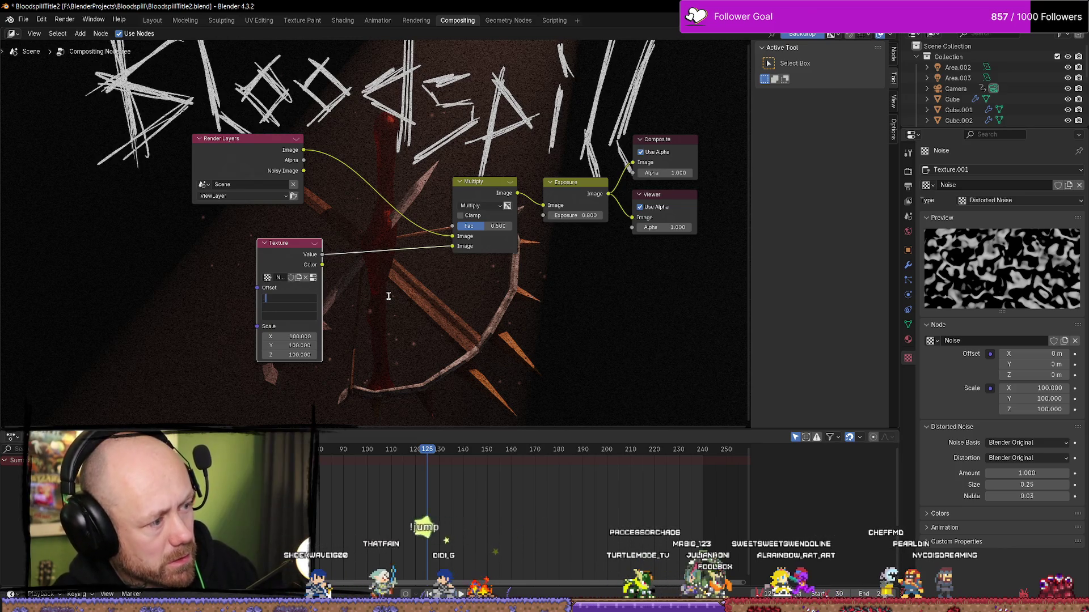
key("Escape")
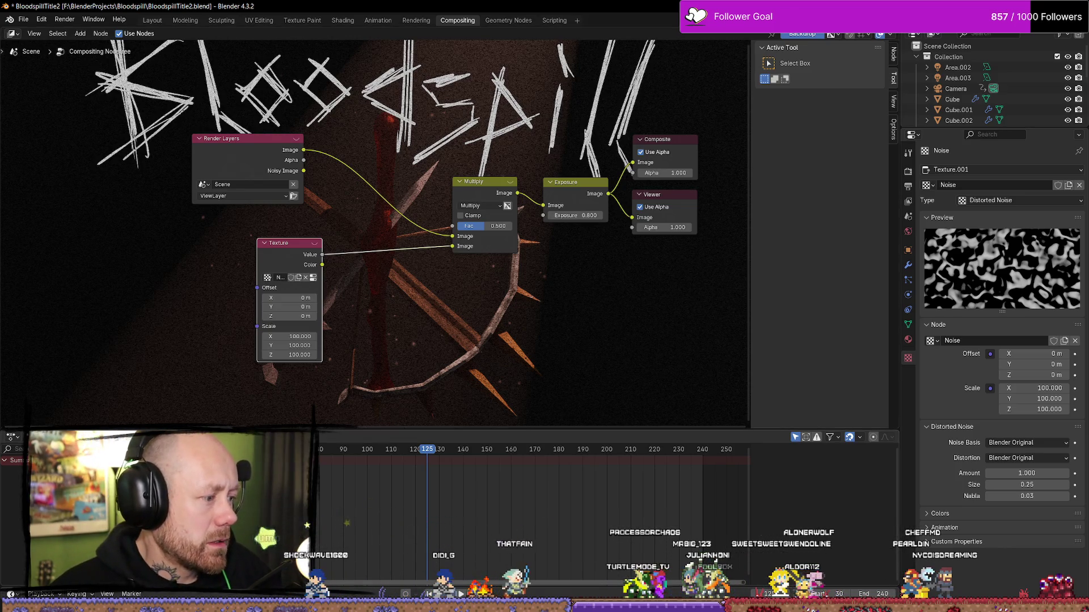
key("shift+Left")
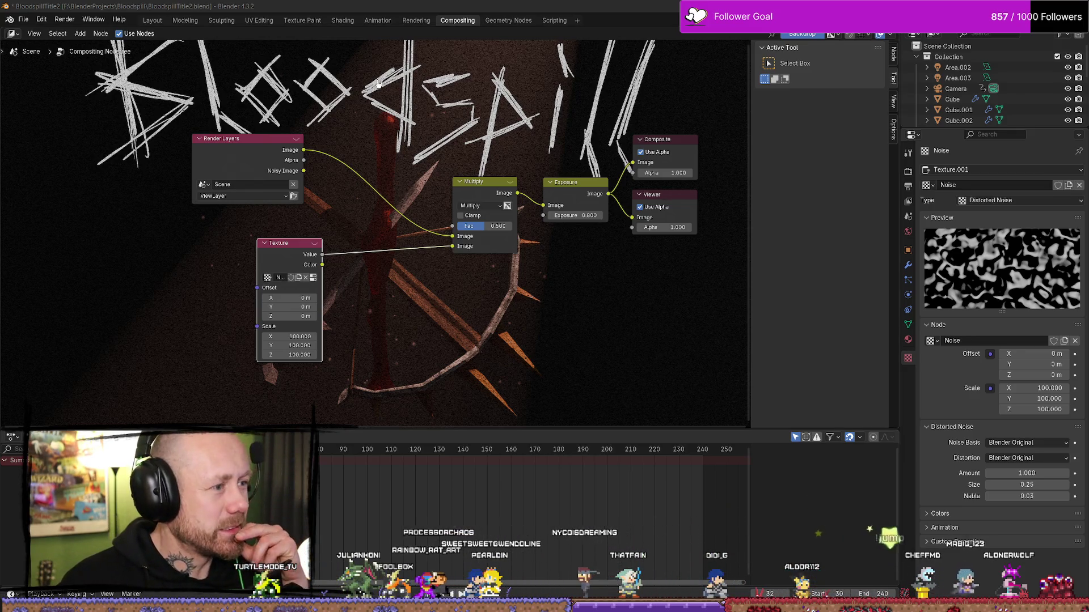
mouse_move(420, 156)
middle_mouse_down()
mouse_move(434, 153)
mouse_move(386, 187)
mouse_move(349, 176)
middle_mouse_up()
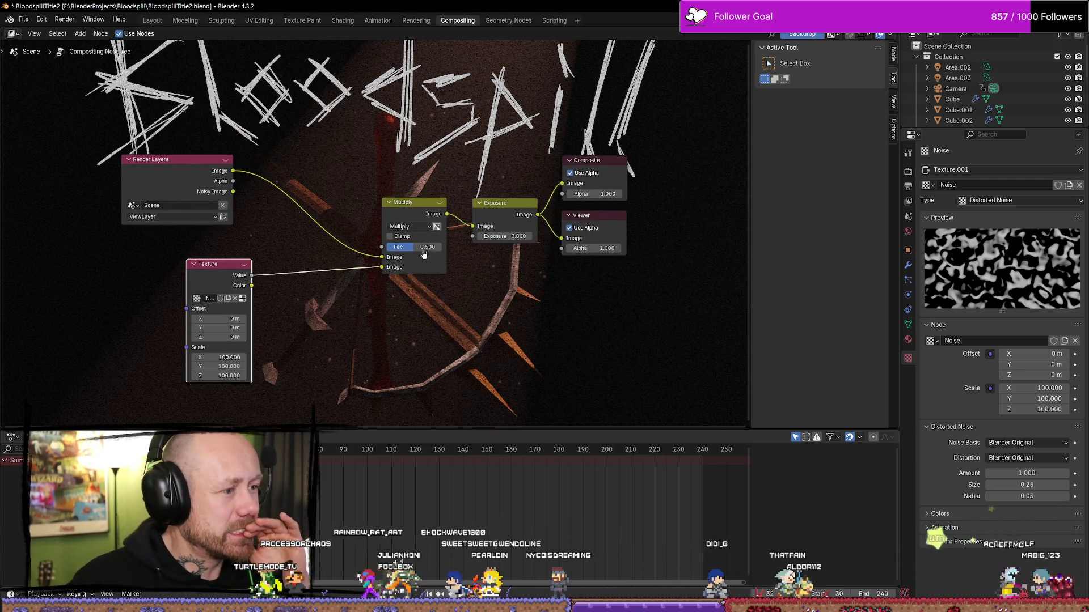
Set the Texture node's Scale X, Y and Z to 50 and the Multiply Fac to 0.467.
left_click_drag(415, 247, 406, 250)
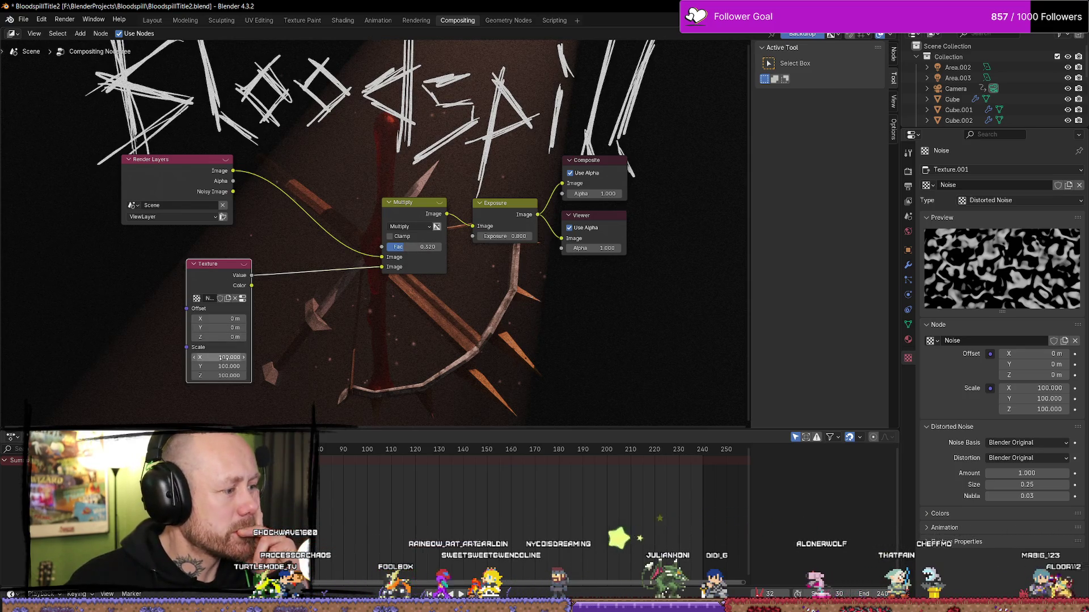
type("50")
key("Tab")
type("50")
key("Tab")
type("50")
key("Return")
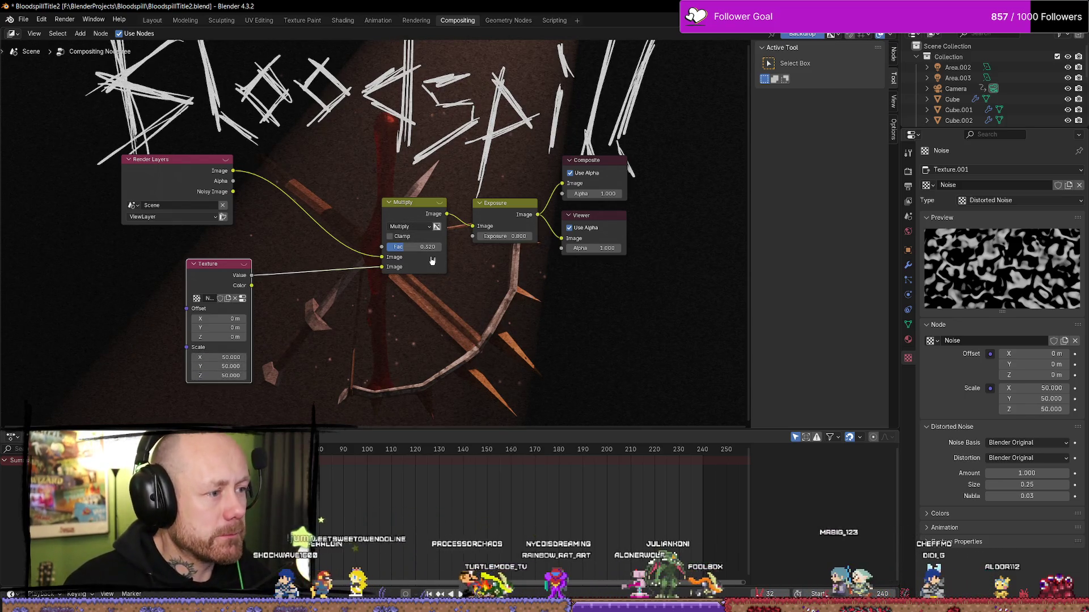
left_click_drag(406, 247, 414, 250)
left_click(416, 248)
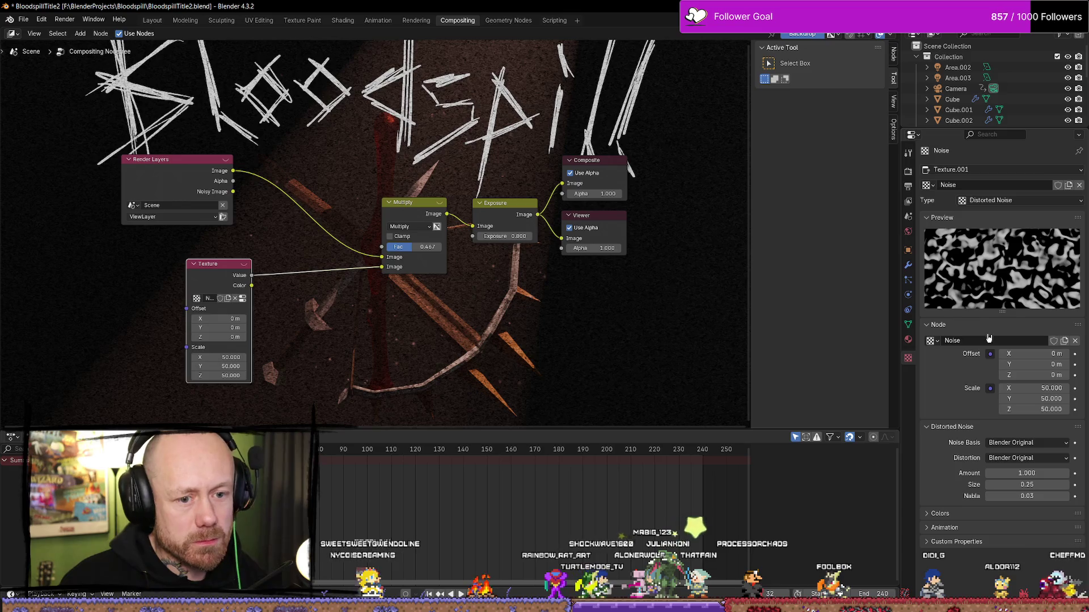
Change the texture type to Noise after trying Clouds and Blend.
left_click(998, 200)
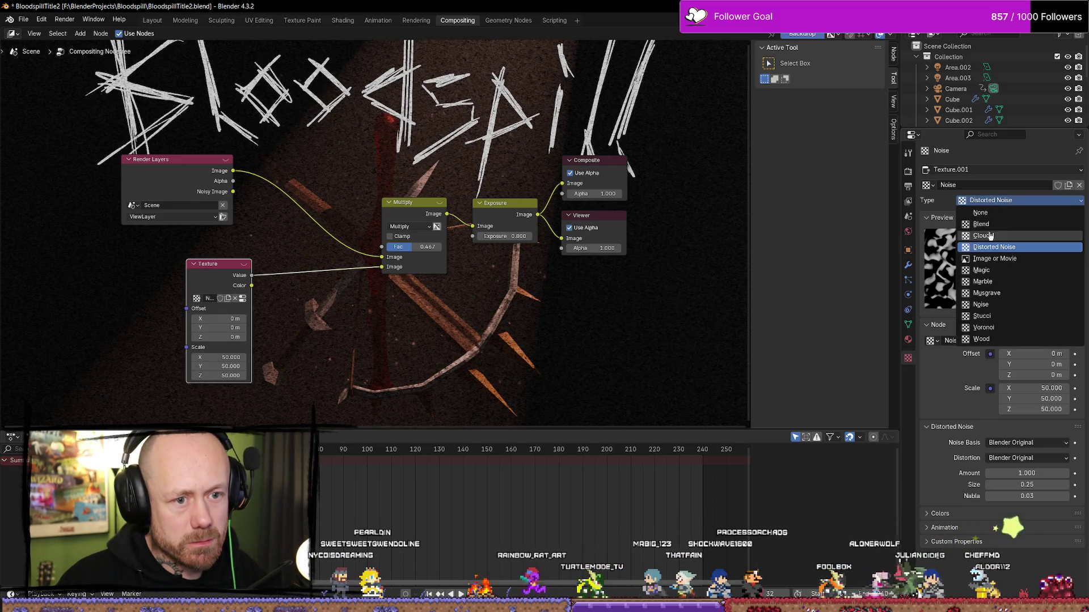
left_click(990, 235)
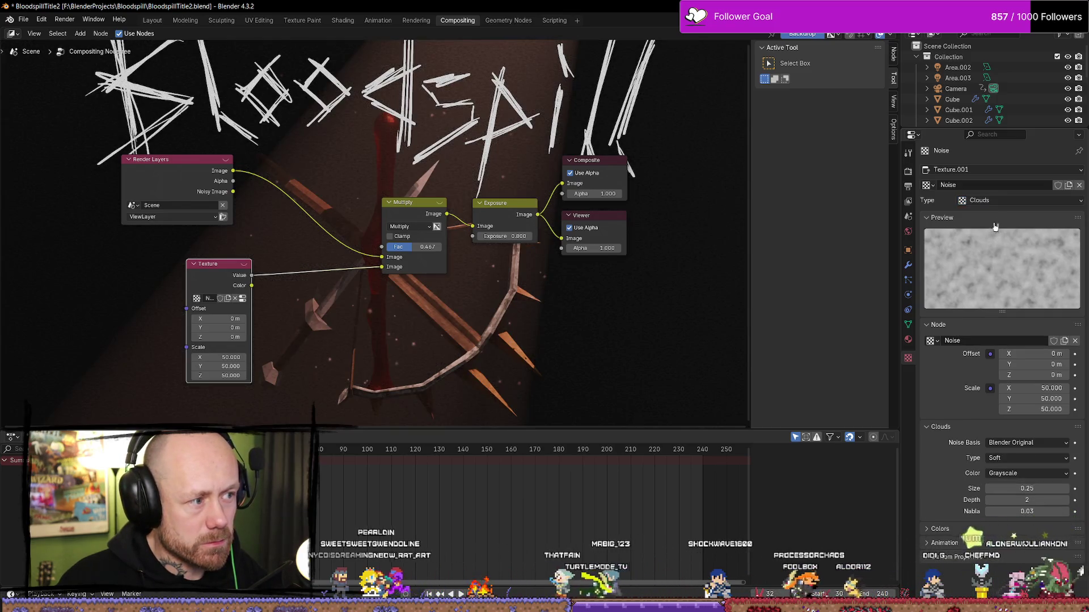
left_click(986, 200)
left_click(981, 224)
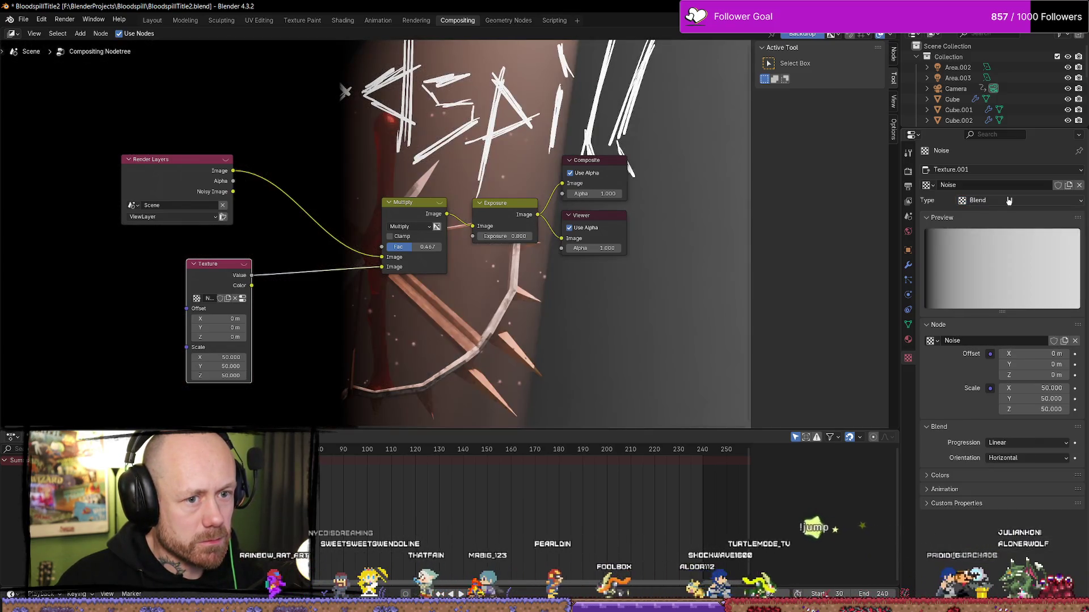
left_click(998, 200)
left_click(1008, 306)
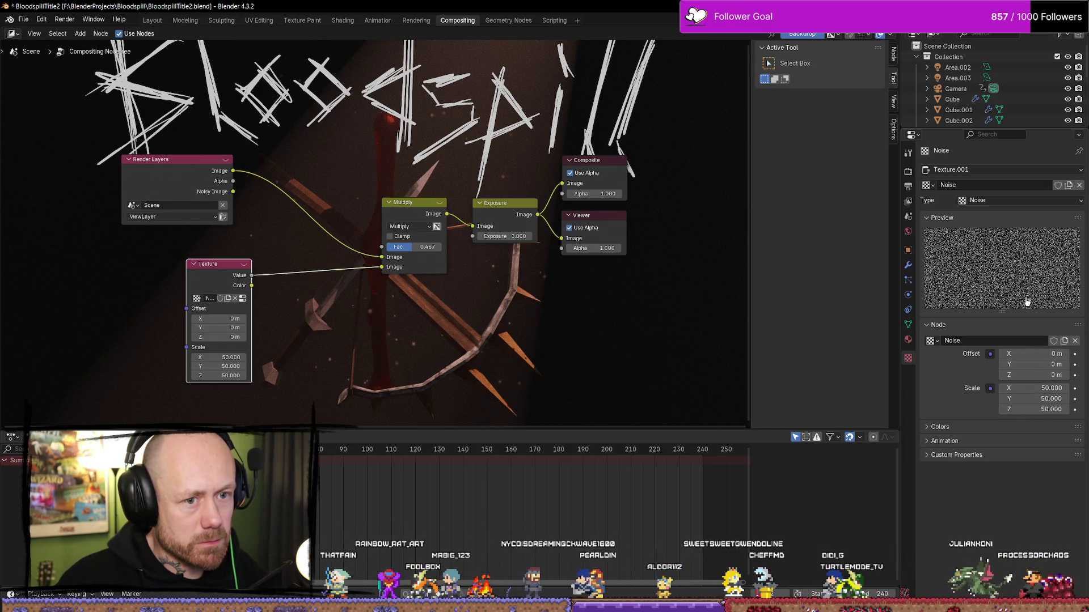
Expand the texture's Colors and animation panels and set Scale to 10 on all axes.
left_click(928, 428)
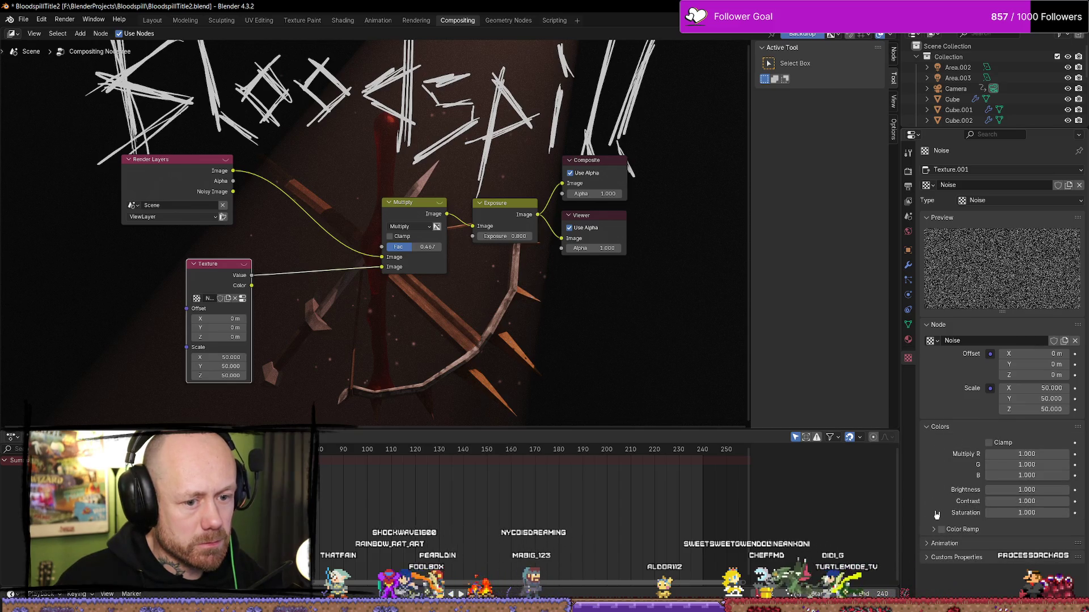
left_click(930, 543)
scroll(945, 518, "down", 1)
scroll(950, 502, "up", 1)
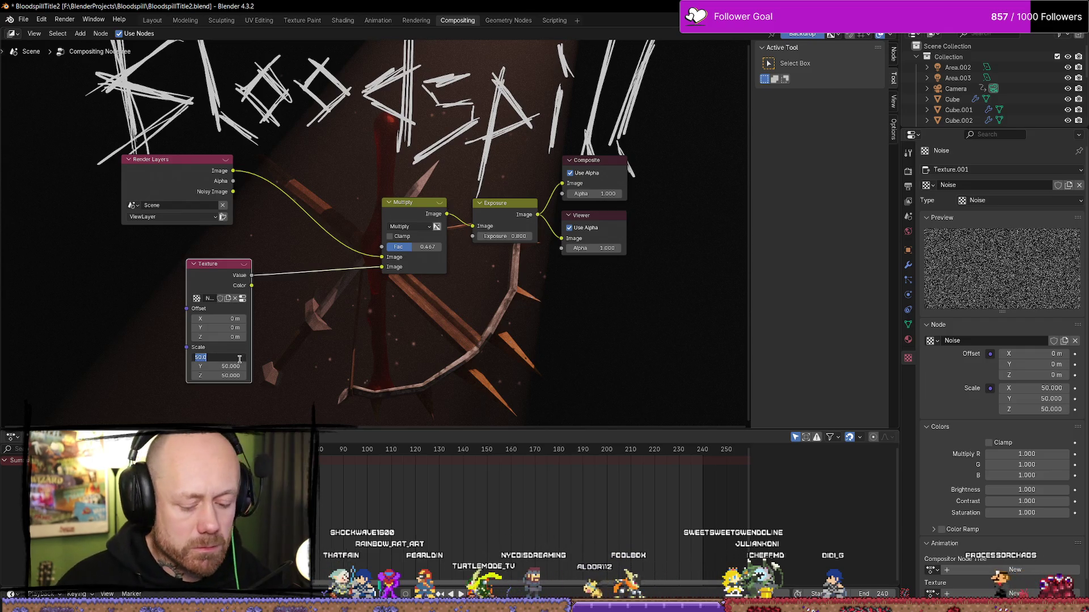
type("0")
key("Return")
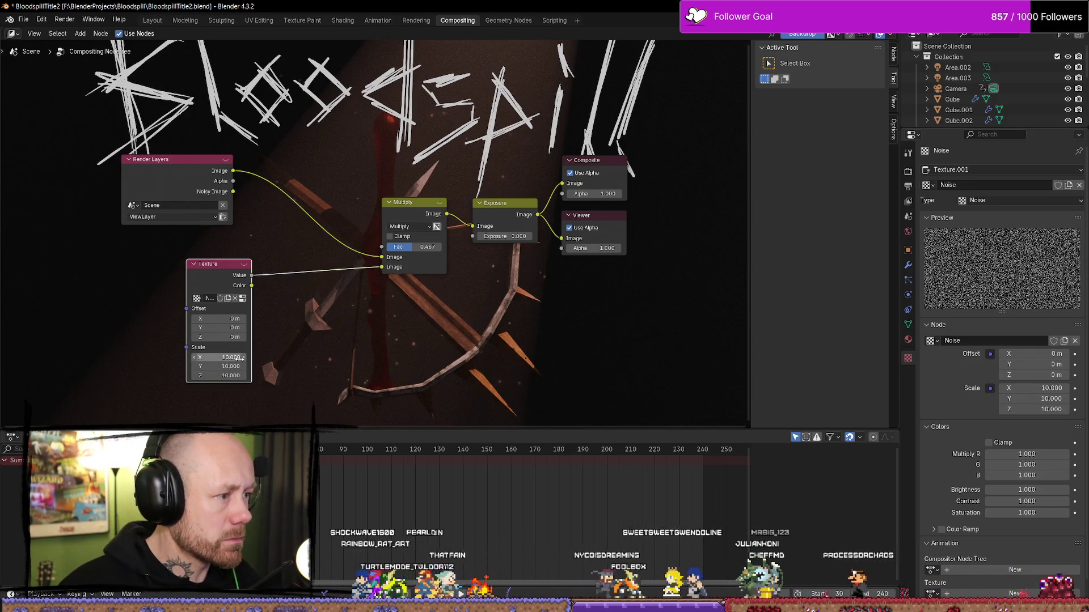
Raise Scale X, Y and Z to 5000, then nudge Scale X down to about 4676.
left_click(234, 357)
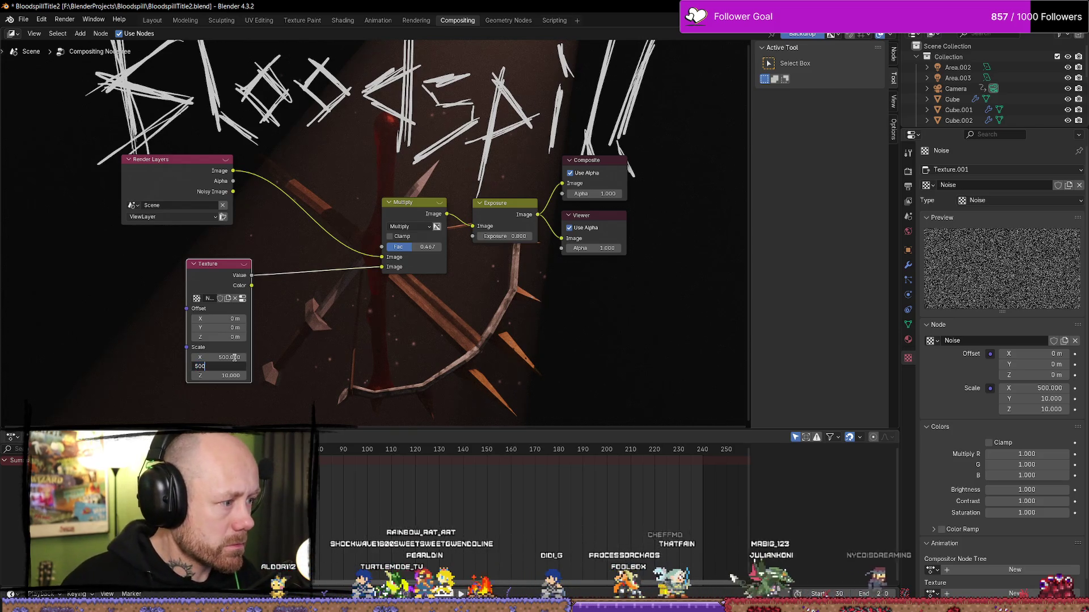
key("Tab")
type("5000")
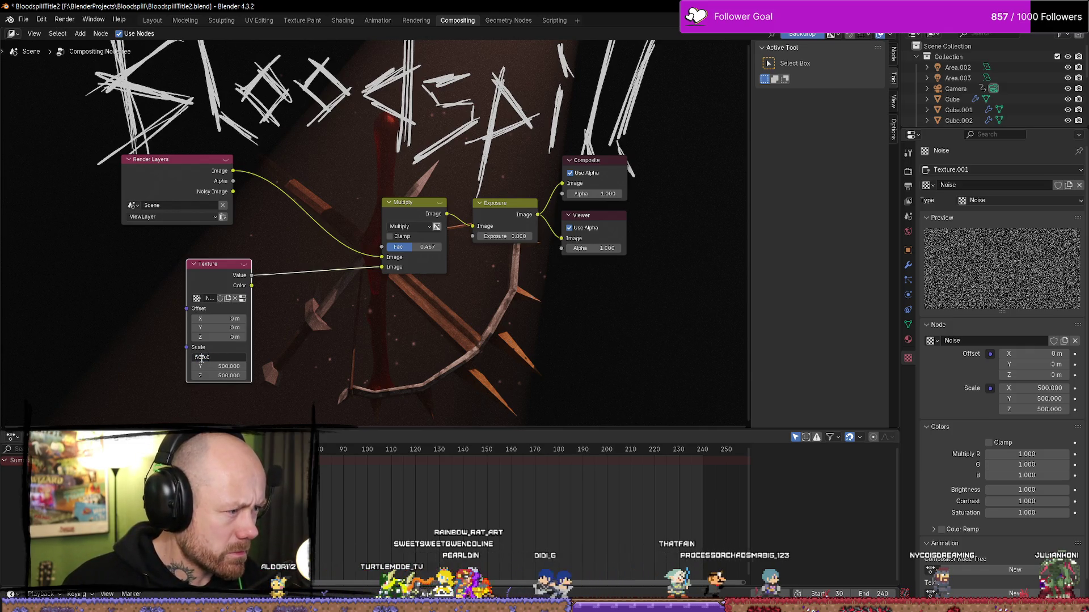
type("0")
key("Tab")
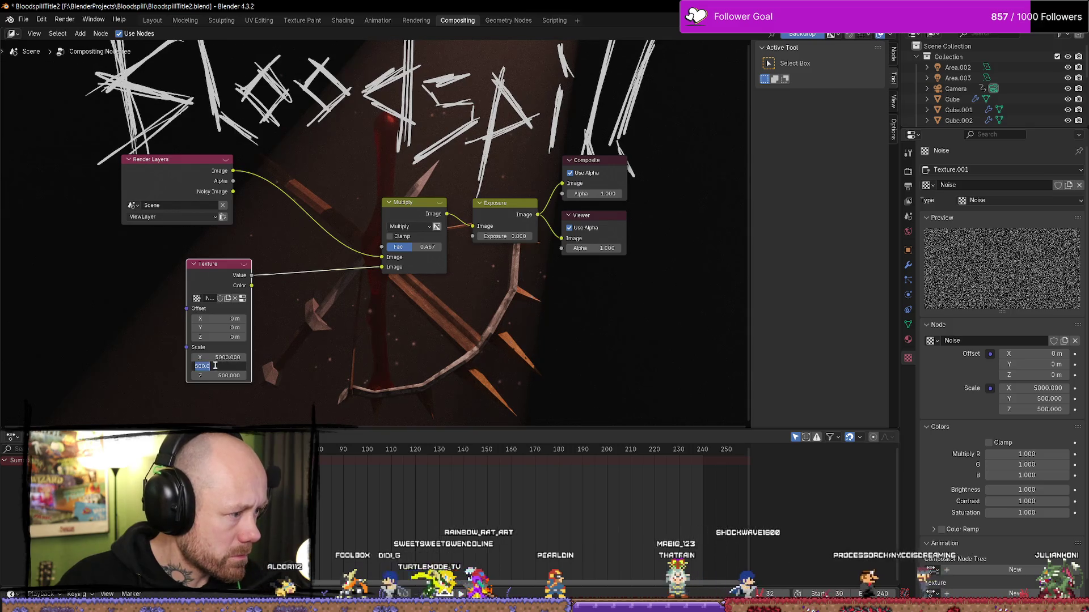
type("0")
key("Tab")
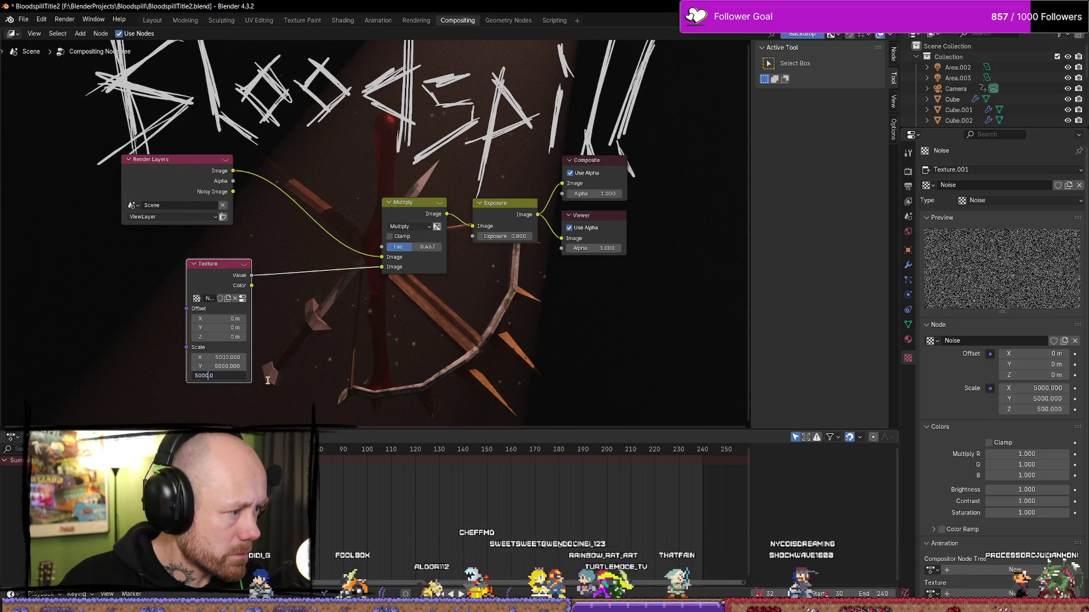
scroll(419, 358, "up", 3)
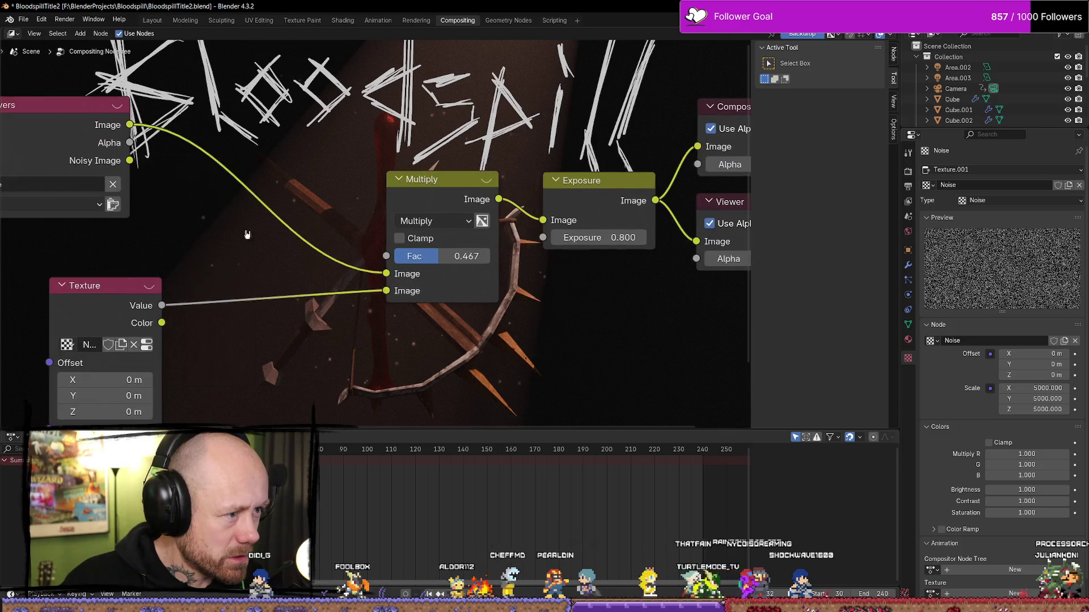
scroll(623, 352, "down", 2)
left_click_drag(1066, 387, 32, 408)
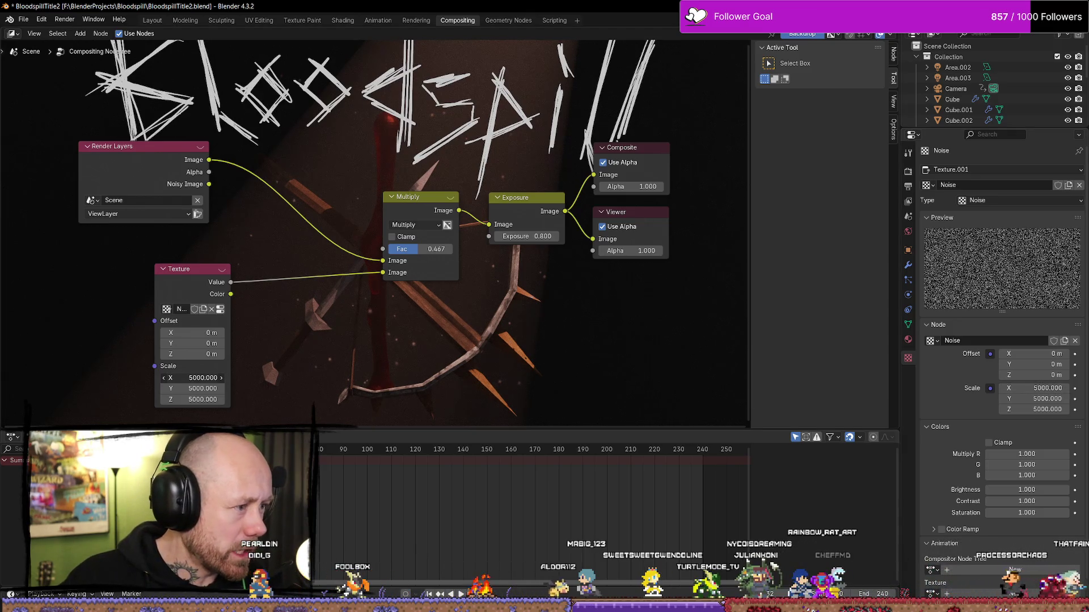
left_click_drag(203, 378, 170, 377)
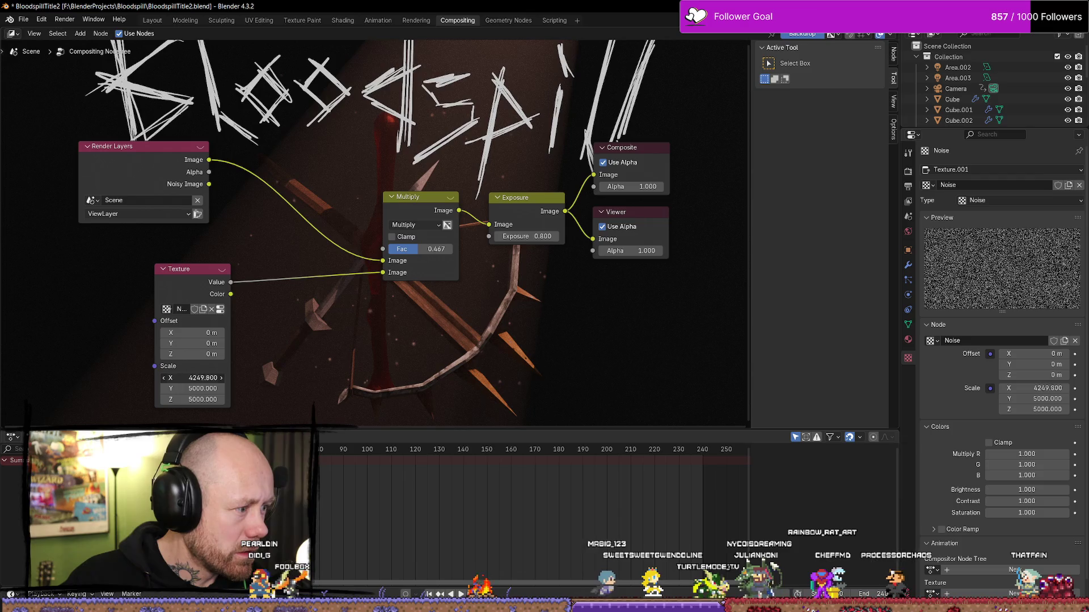
Set the Scale values to 0 and save the blend file.
left_click(185, 388)
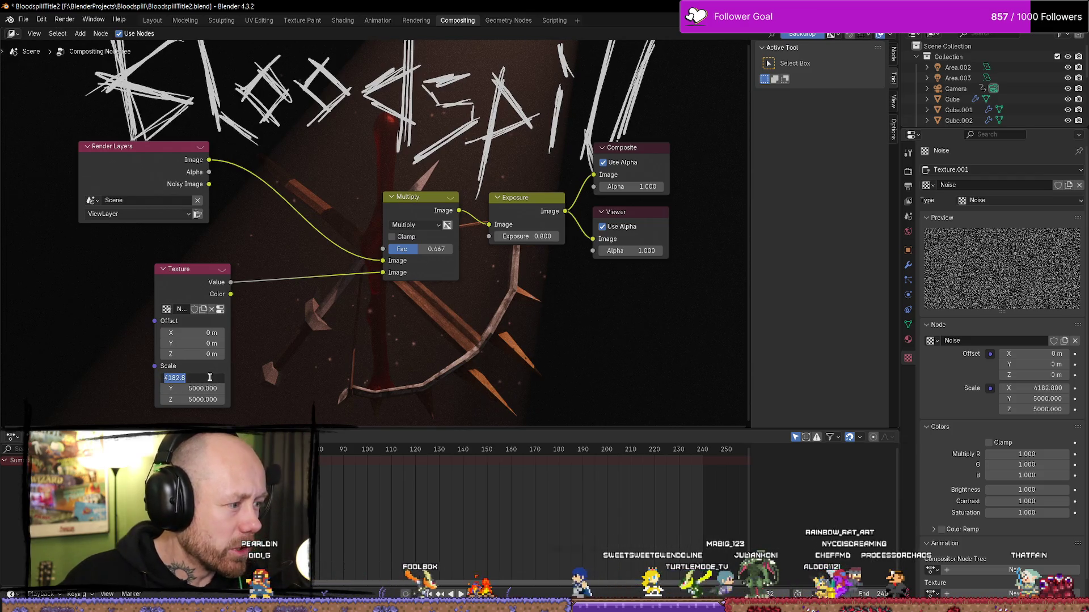
left_click(185, 378)
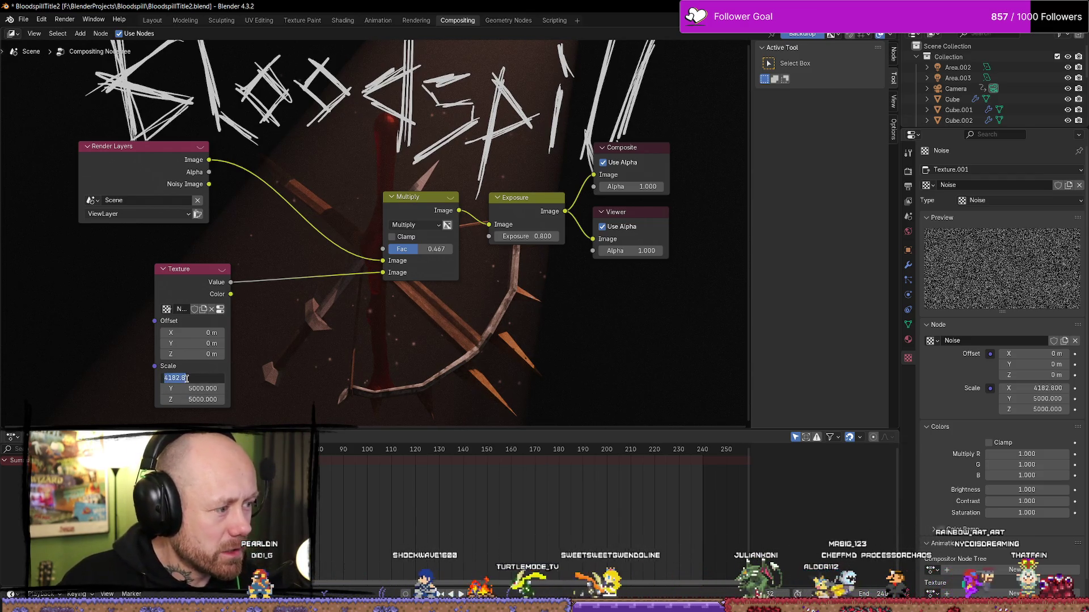
type("0")
left_click(201, 394)
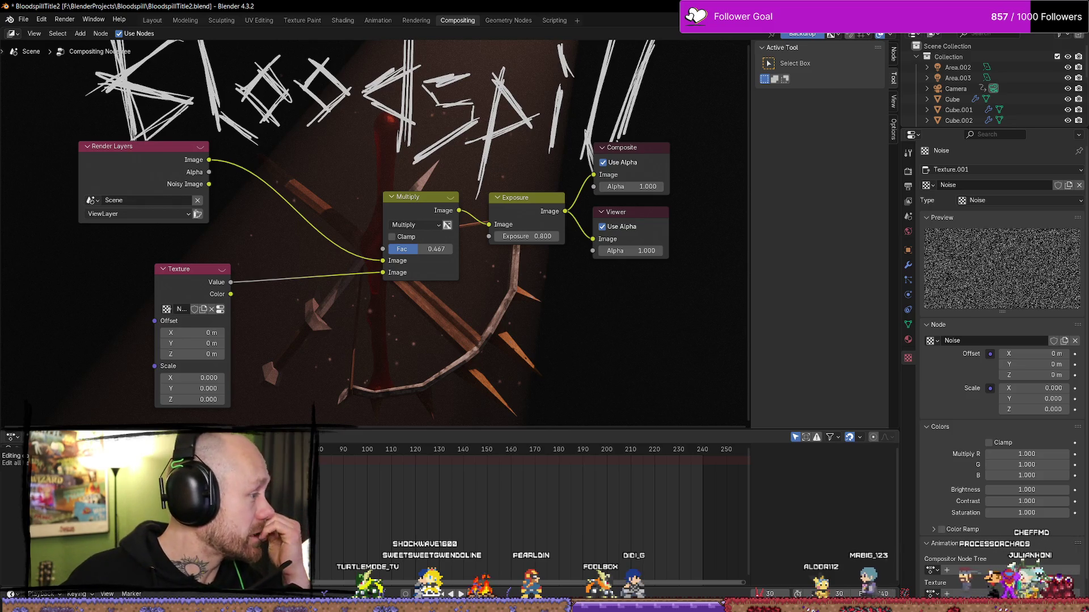
key("ctrl+s")
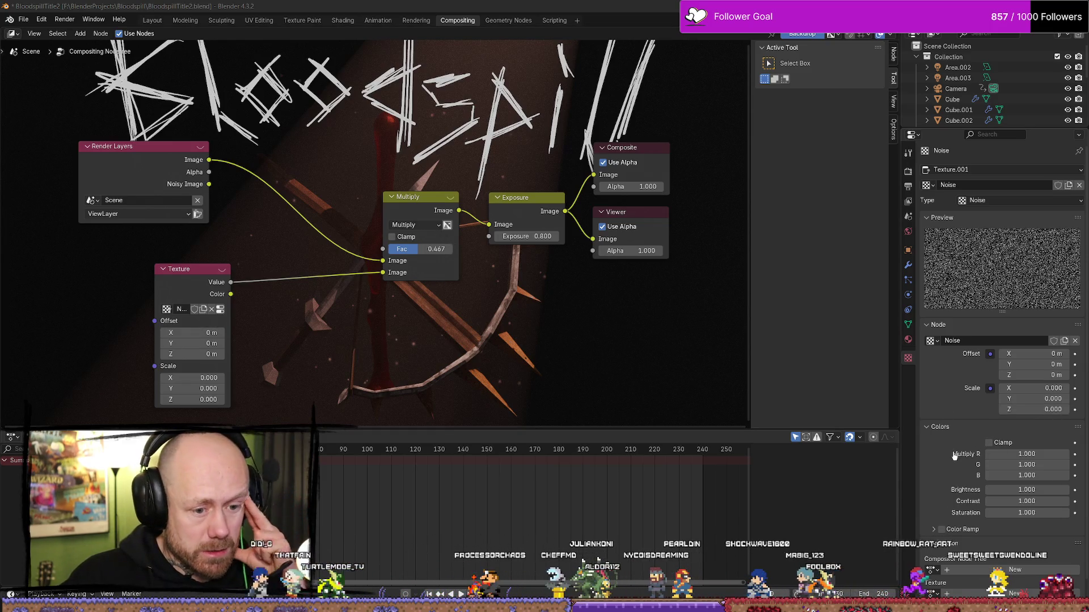
Enlarge the Noise texture preview panel and save the Bloodspill title file.
scroll(954, 455, "down", 1)
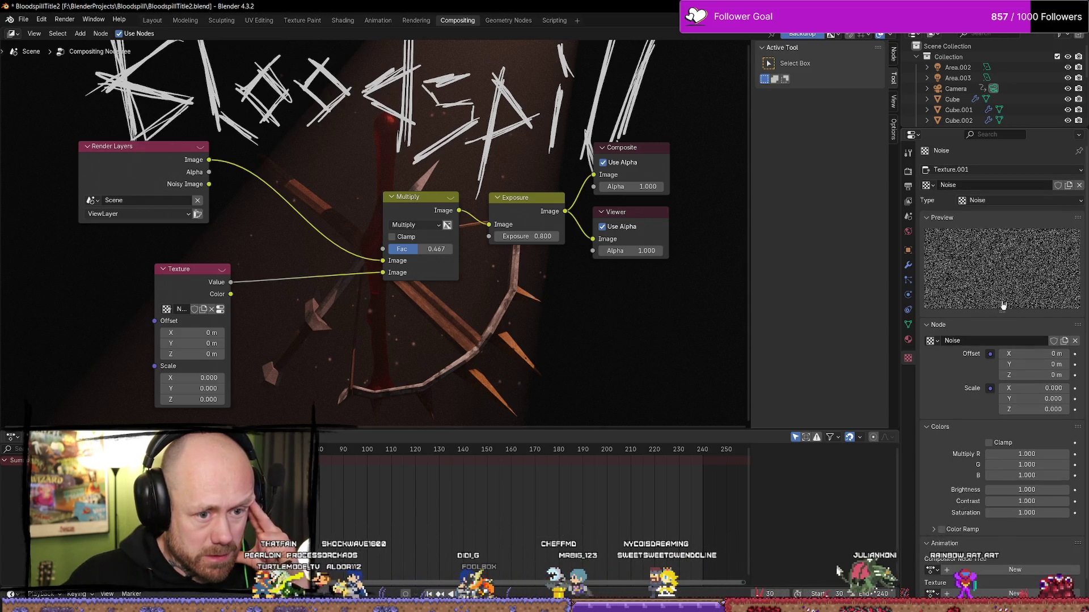
mouse_move(1002, 312)
left_mouse_down()
mouse_move(1007, 391)
mouse_move(1011, 256)
left_mouse_up()
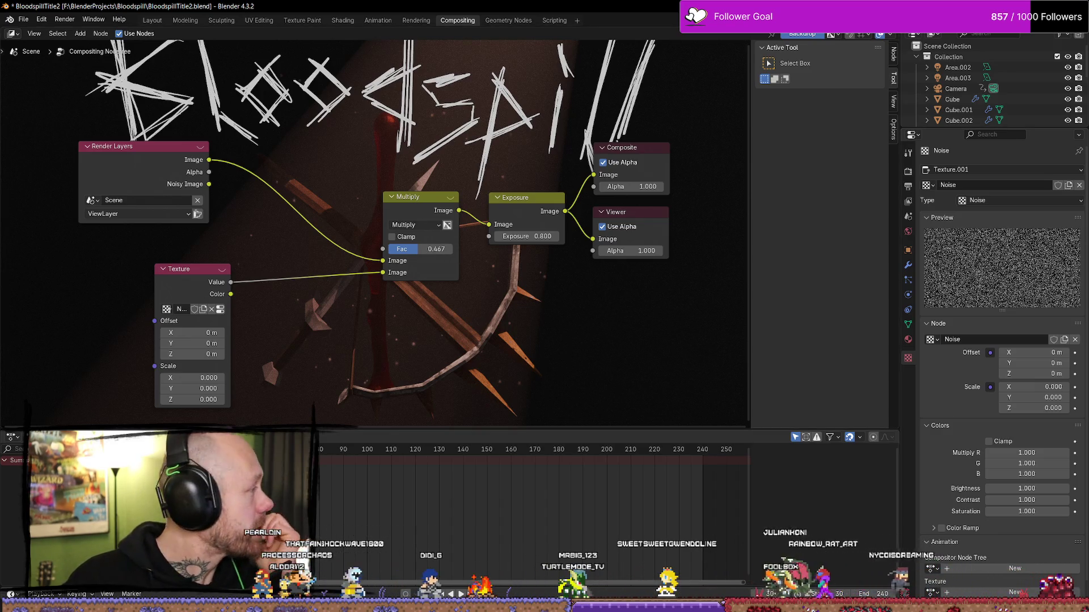
key("ctrl+s")
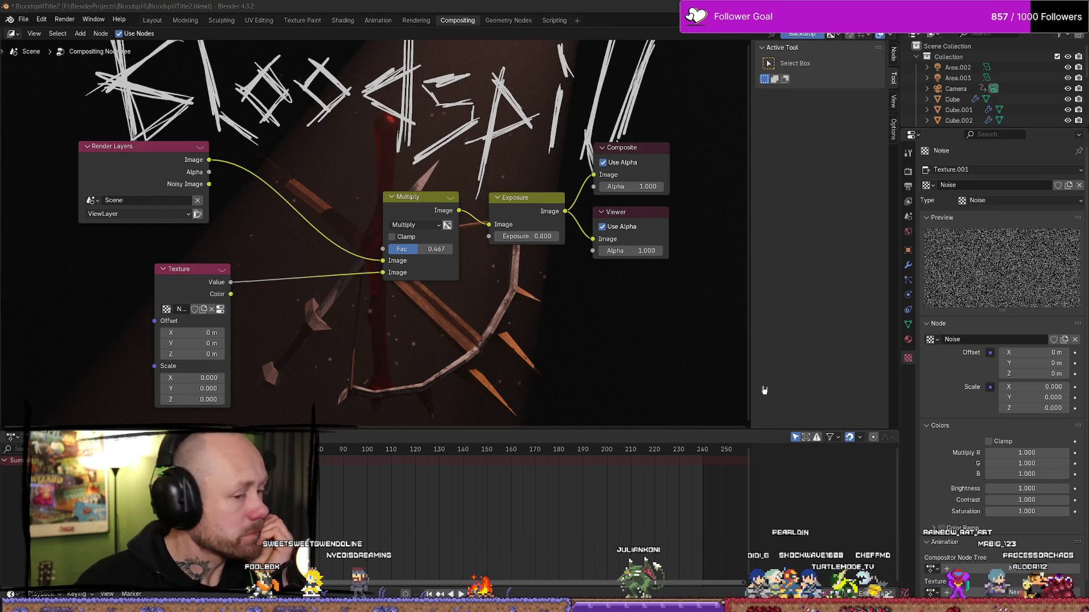
Expand the Color Ramp subpanel and pan the node graph to review the setup.
scroll(969, 466, "down", 1)
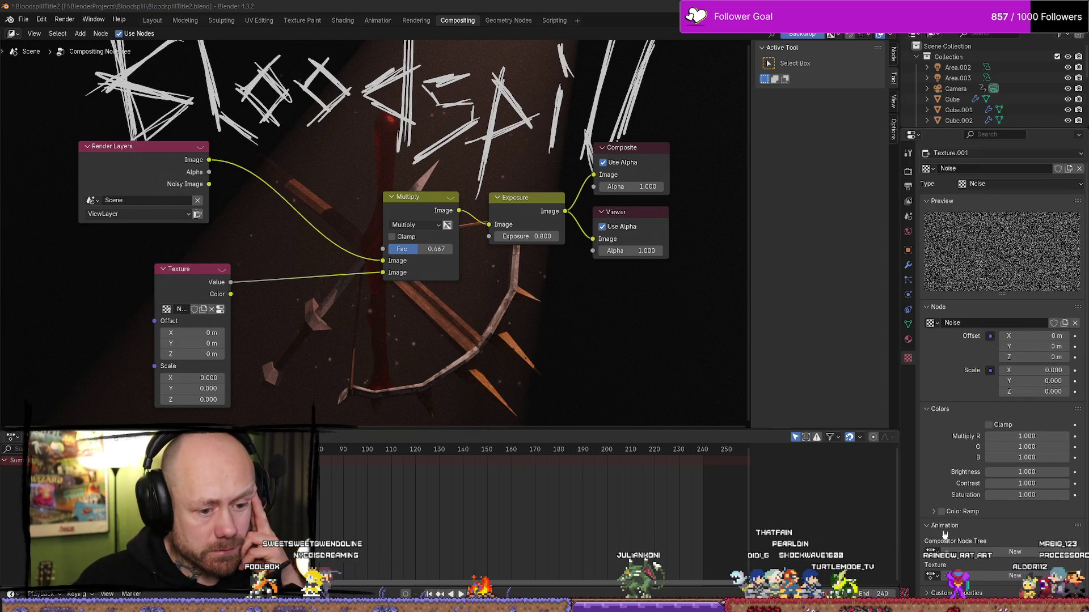
left_click(934, 512)
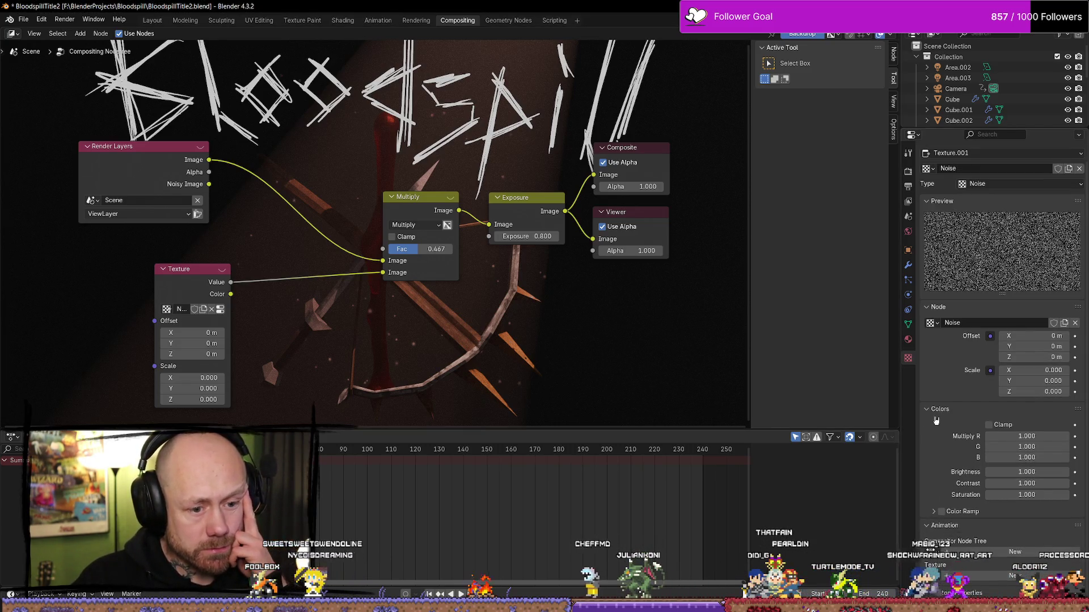
scroll(936, 419, "up", 1)
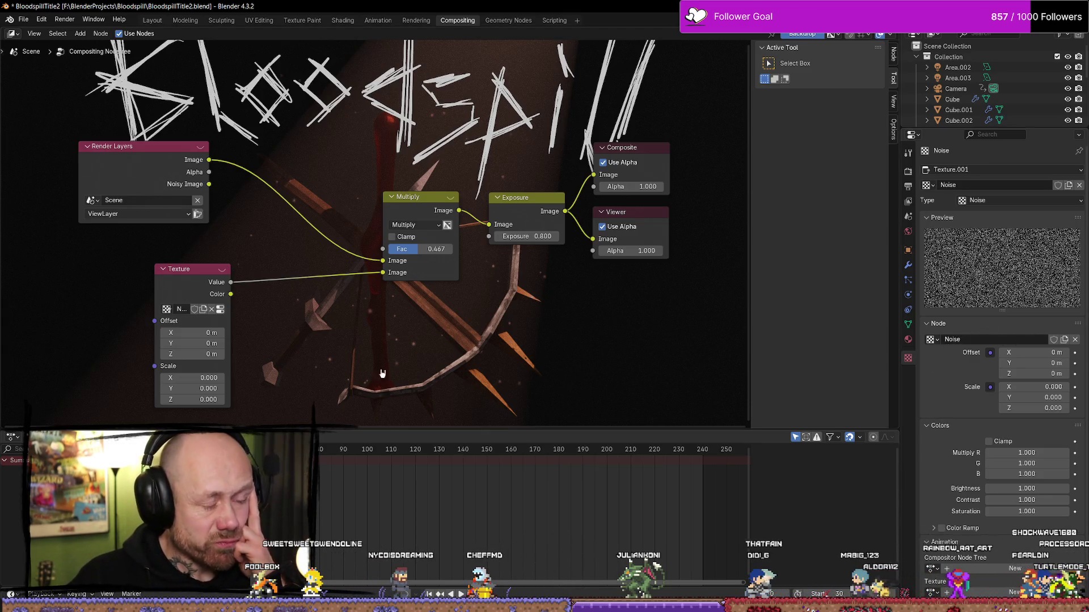
scroll(292, 380, "up", 2)
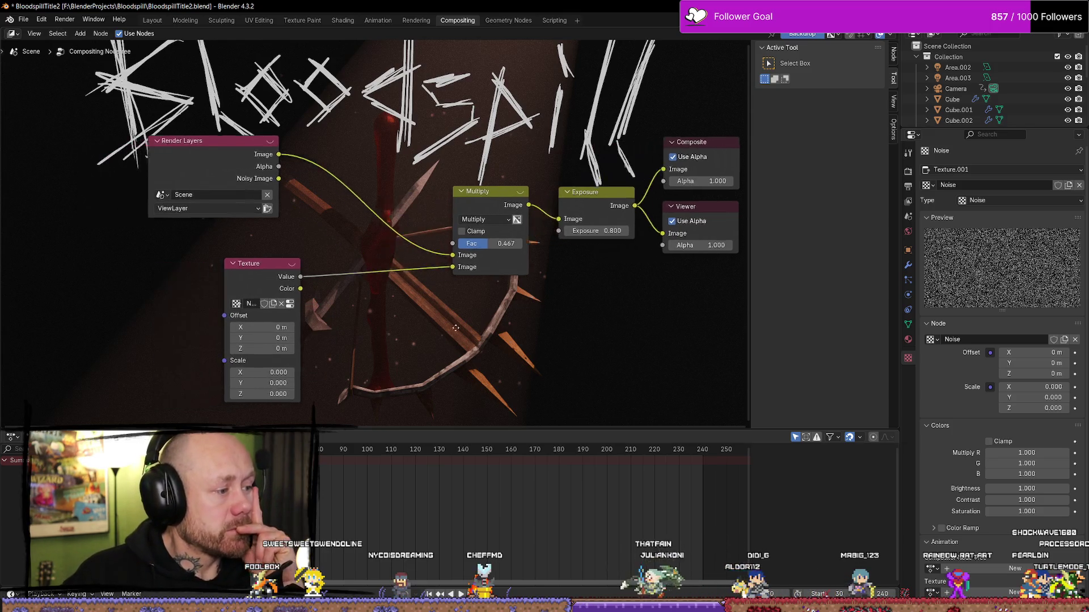
scroll(457, 389, "down", 2)
scroll(440, 393, "up", 1)
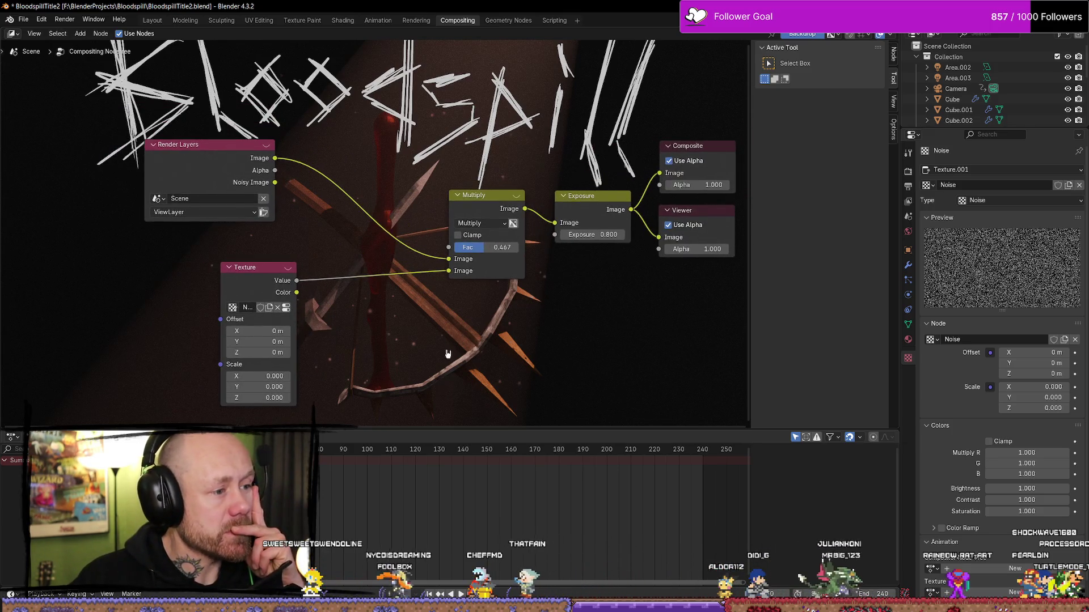
scroll(366, 180, "up", 1)
scroll(397, 215, "down", 2)
mouse_move(405, 221)
middle_mouse_down()
mouse_move(390, 331)
mouse_move(396, 193)
mouse_move(419, 181)
middle_mouse_up()
scroll(448, 238, "up", 1)
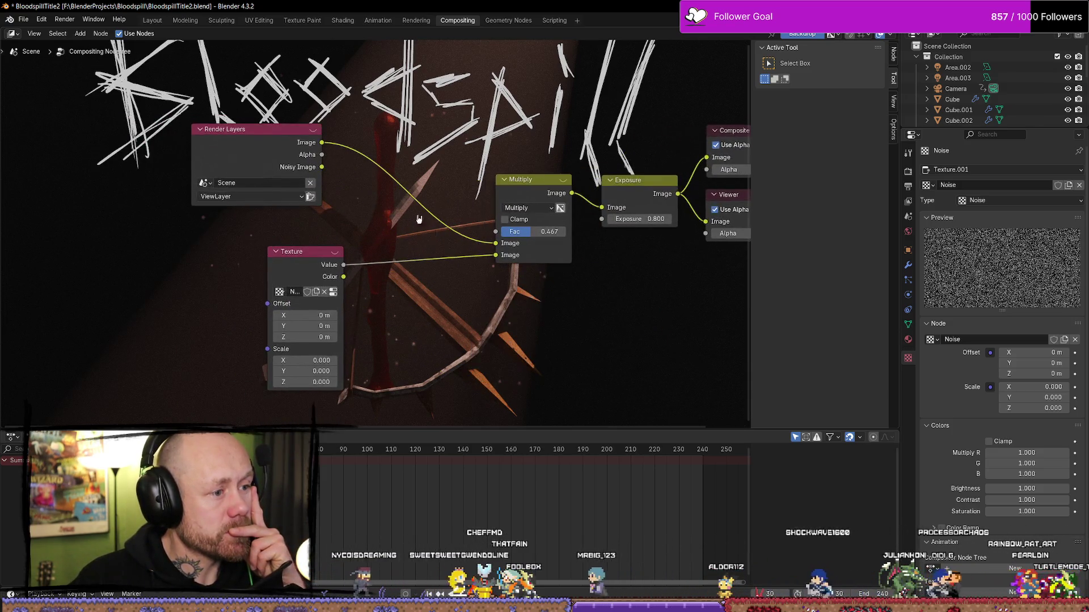
scroll(363, 232, "down", 1)
left_click_drag(306, 250, 249, 262)
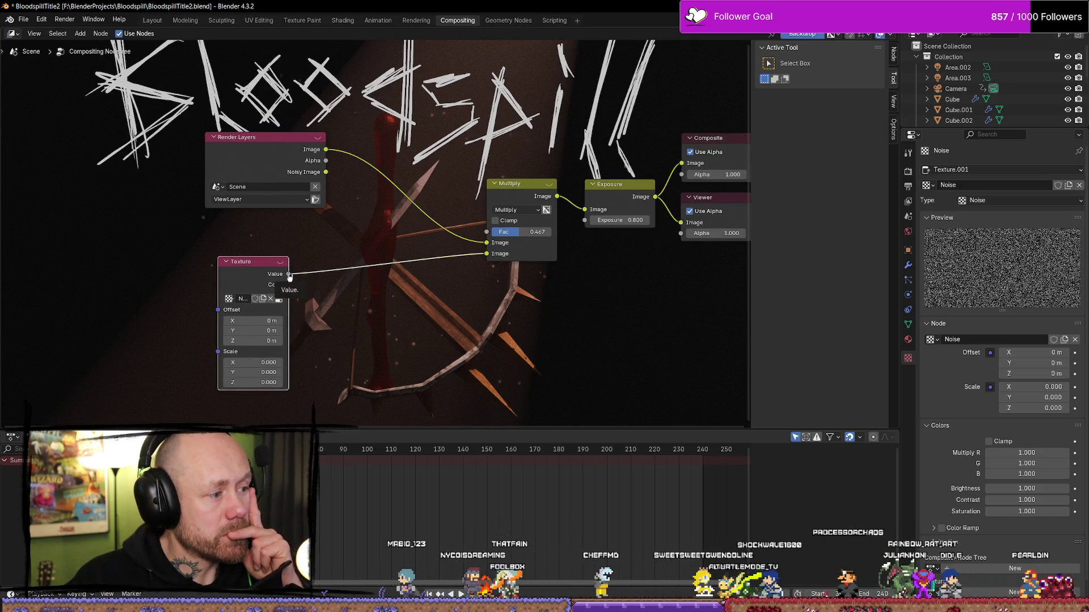
left_click_drag(289, 275, 339, 292)
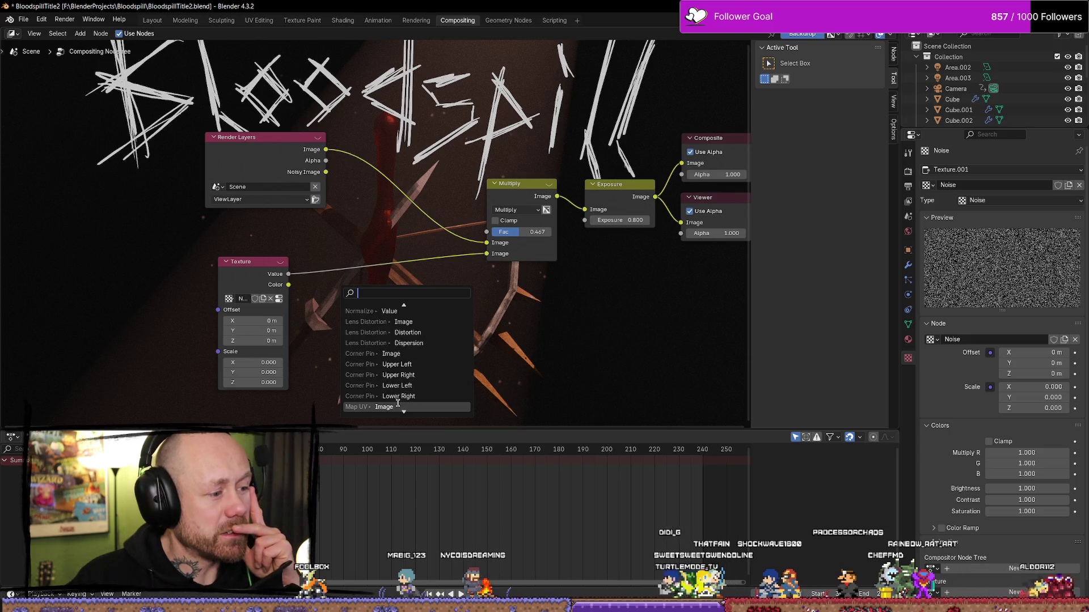
scroll(398, 400, "down", 3)
scroll(411, 377, "down", 5)
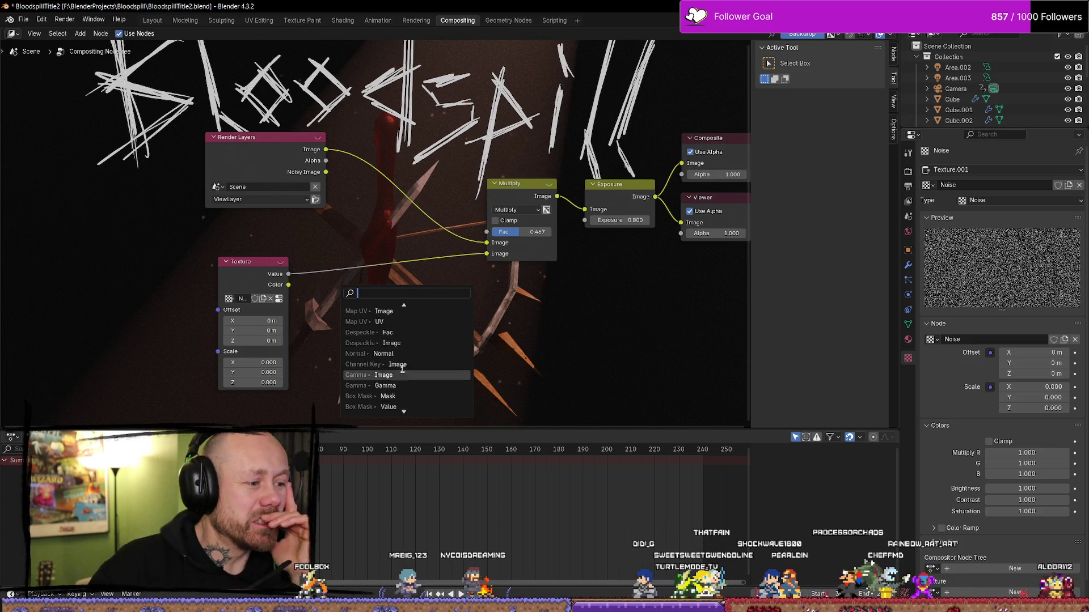
scroll(414, 371, "down", 8)
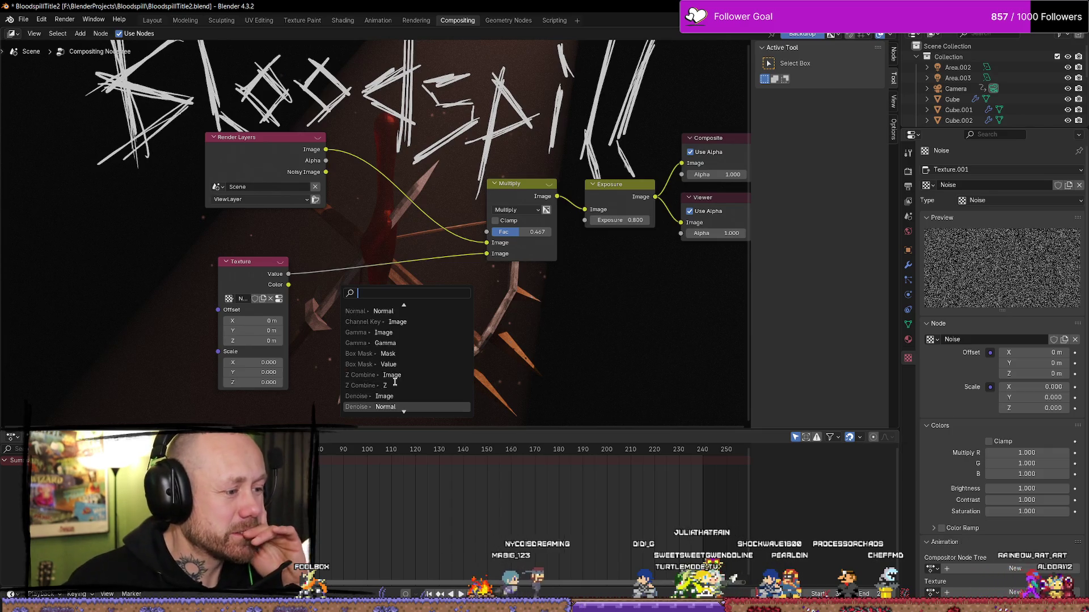
scroll(408, 397, "down", 5)
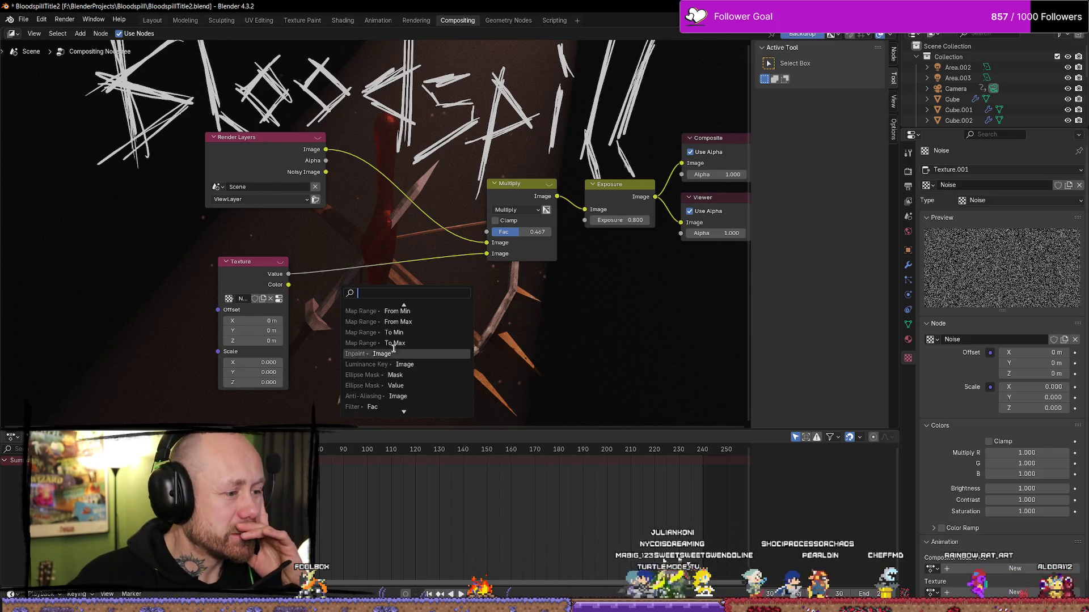
scroll(408, 391, "down", 5)
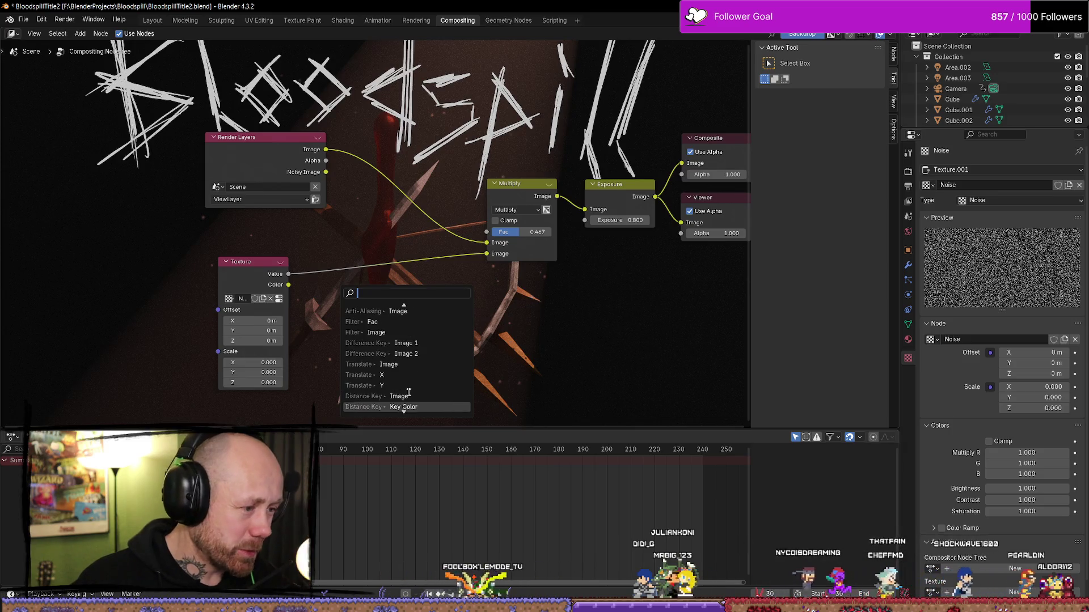
scroll(411, 387, "down", 8)
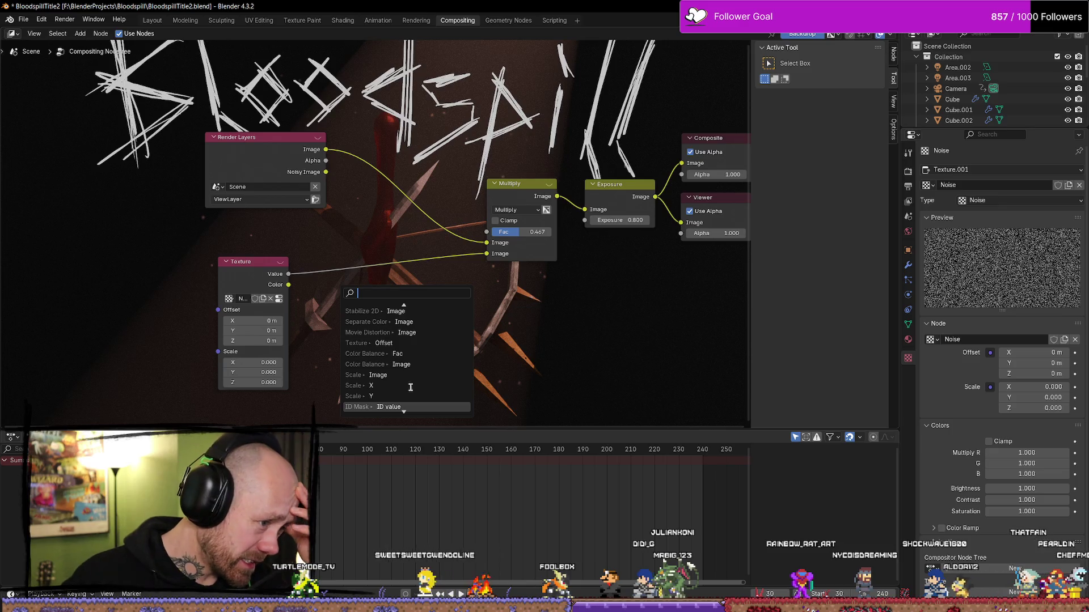
scroll(410, 387, "down", 2)
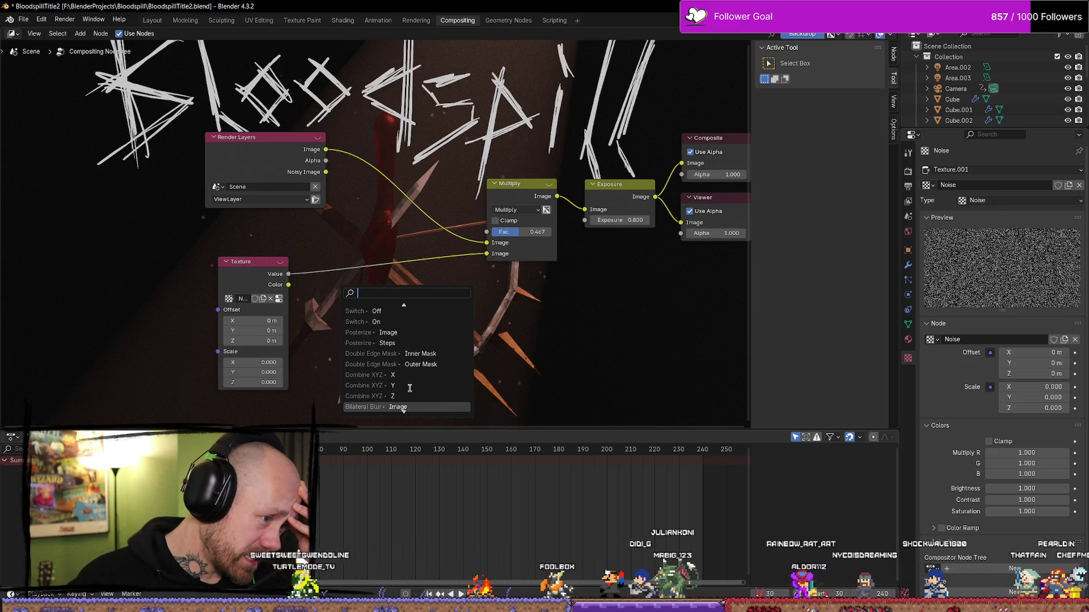
scroll(410, 388, "down", 5)
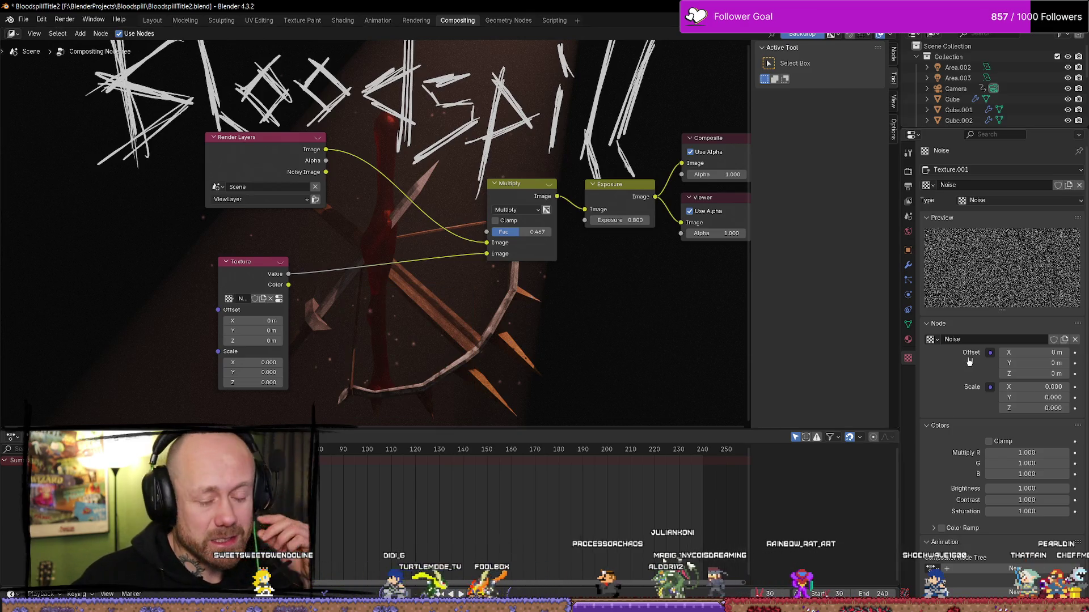
left_click(1001, 185)
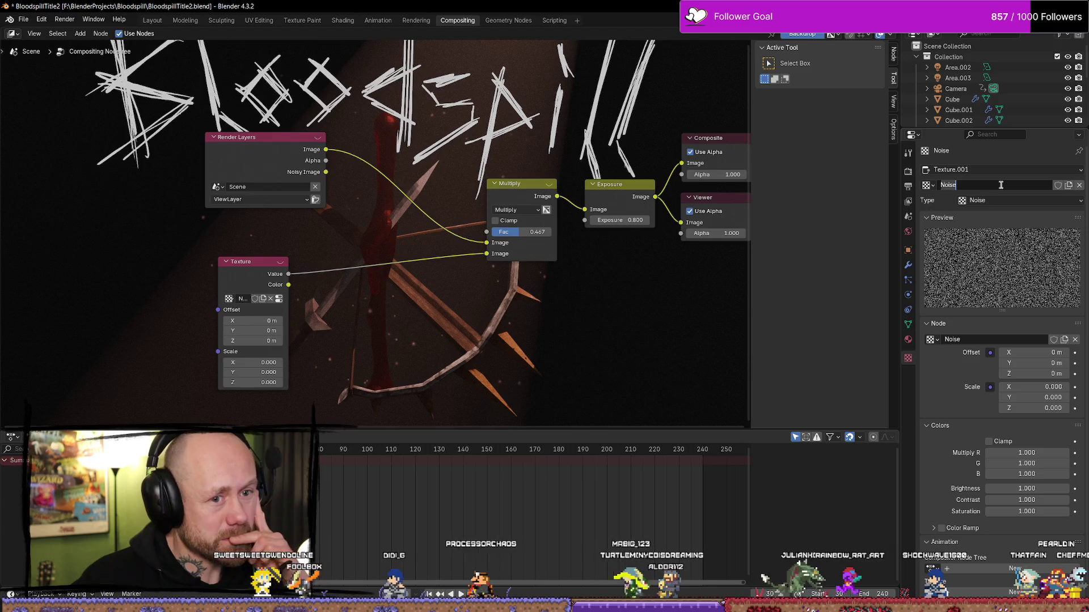
Change the texture type to Distorted Noise with Scale 10 on all three axes.
left_click(993, 200)
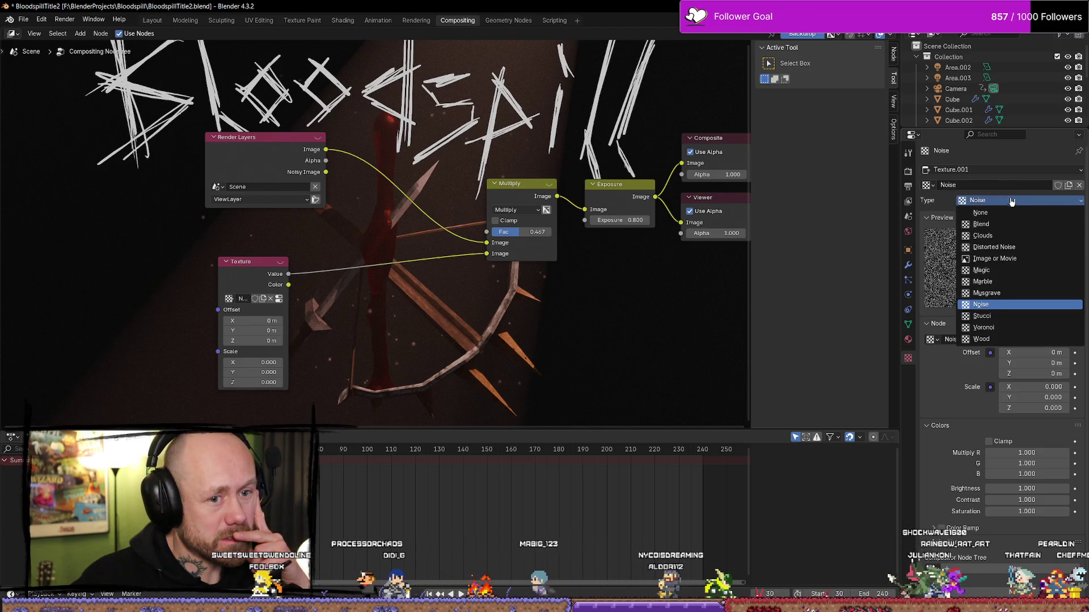
left_click(1002, 248)
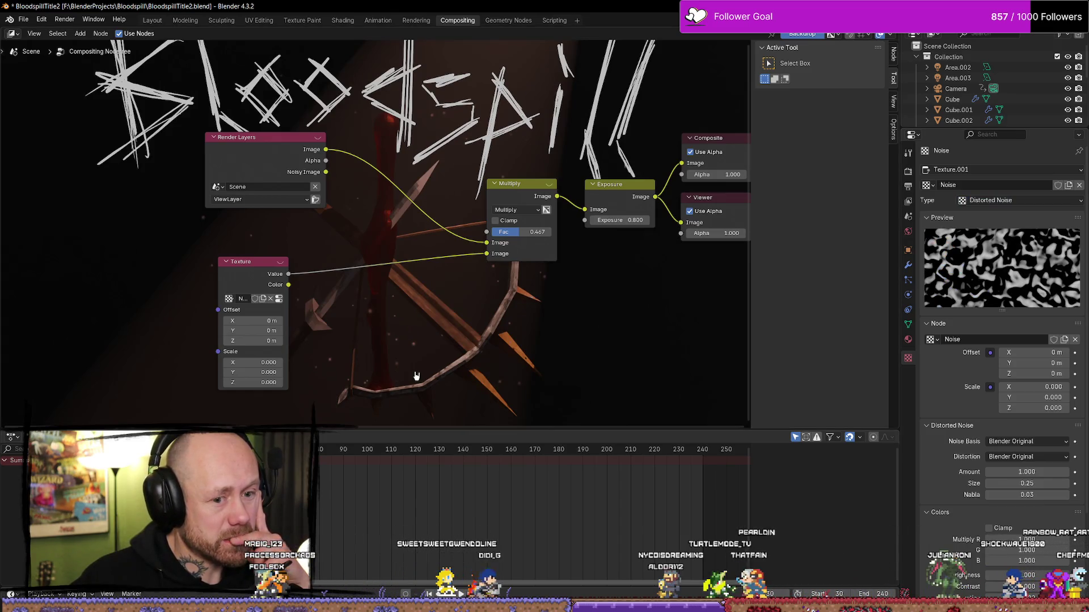
scroll(974, 449, "down", 5)
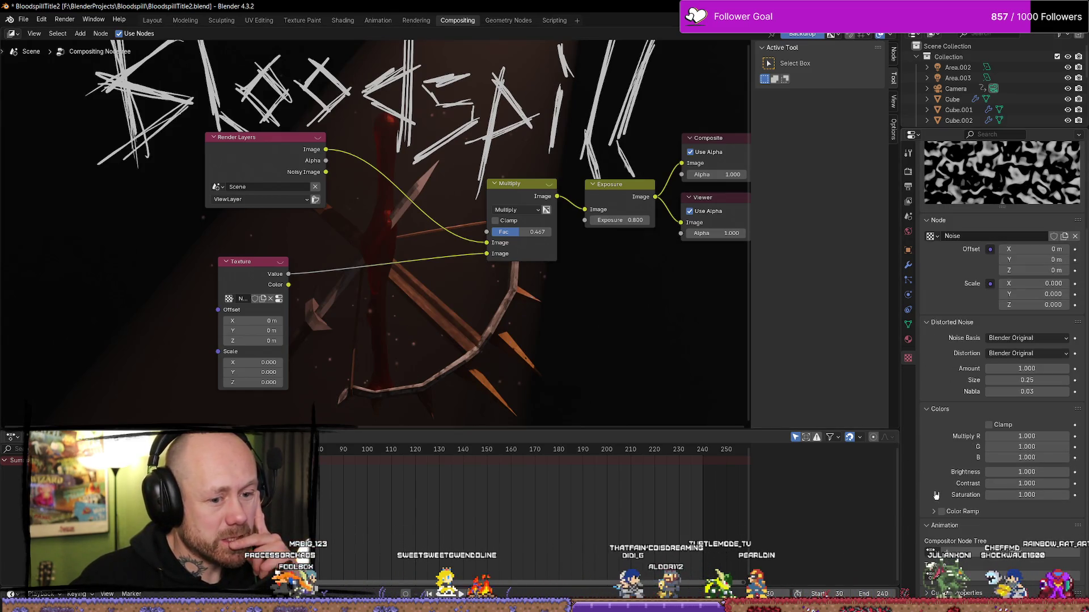
scroll(945, 442, "up", 3)
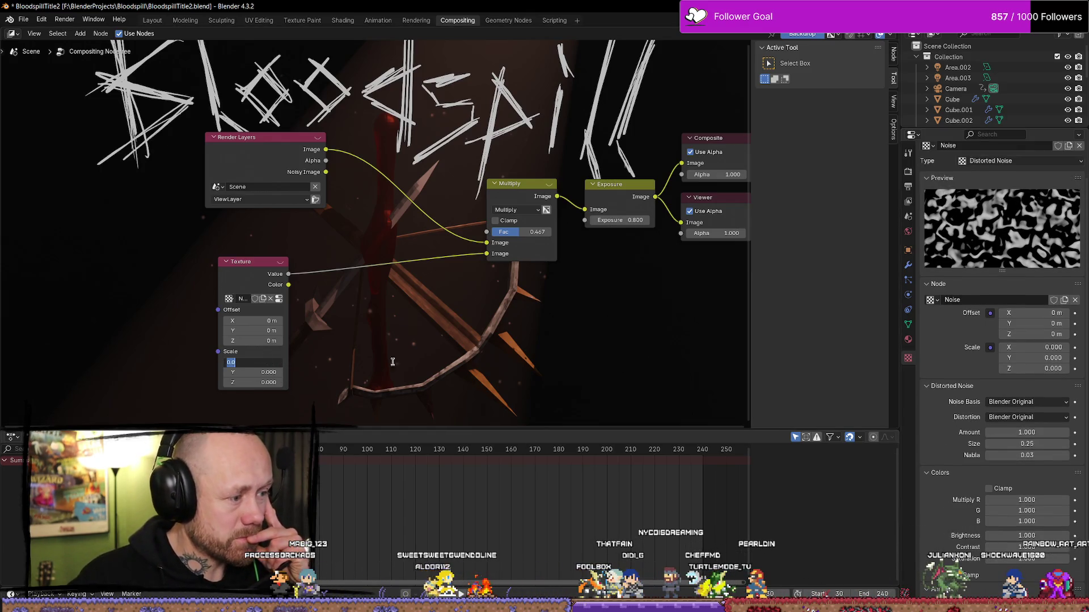
type("10")
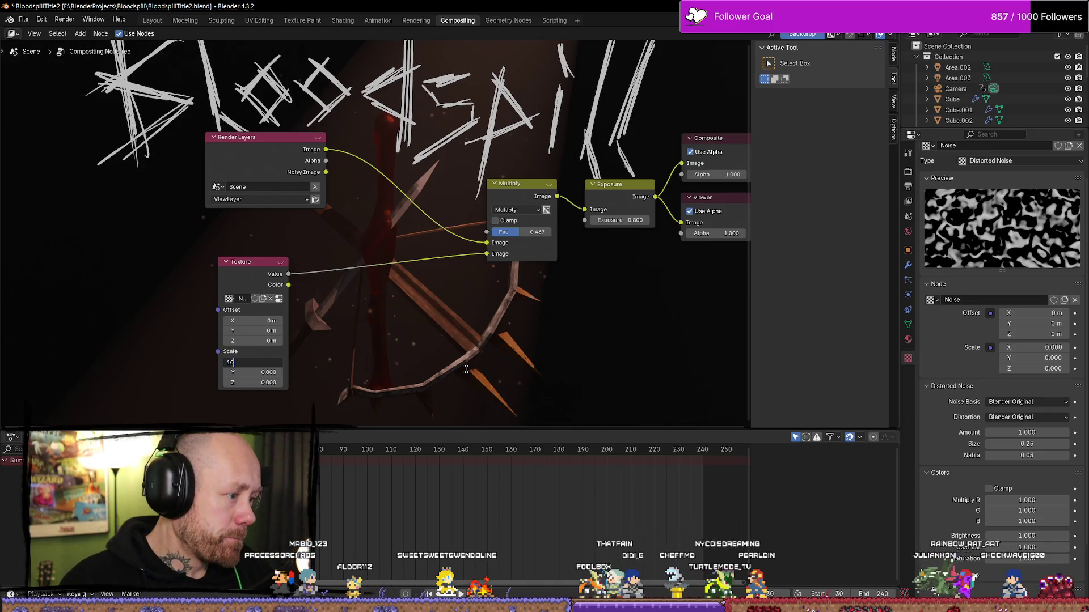
key("Return")
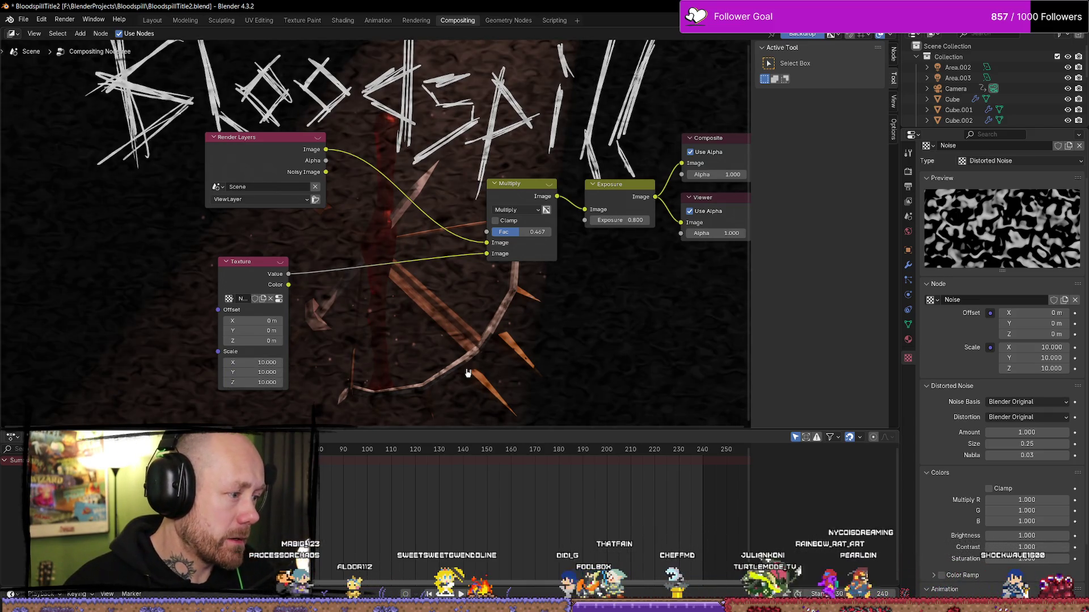
Try Size 0.20, then set the Distorted Noise Size to 0.05 for finer grain.
mouse_move(1021, 444)
left_mouse_down()
mouse_move(1049, 444)
mouse_move(1012, 444)
mouse_move(1031, 445)
left_mouse_up()
left_click(1030, 445)
key("Return")
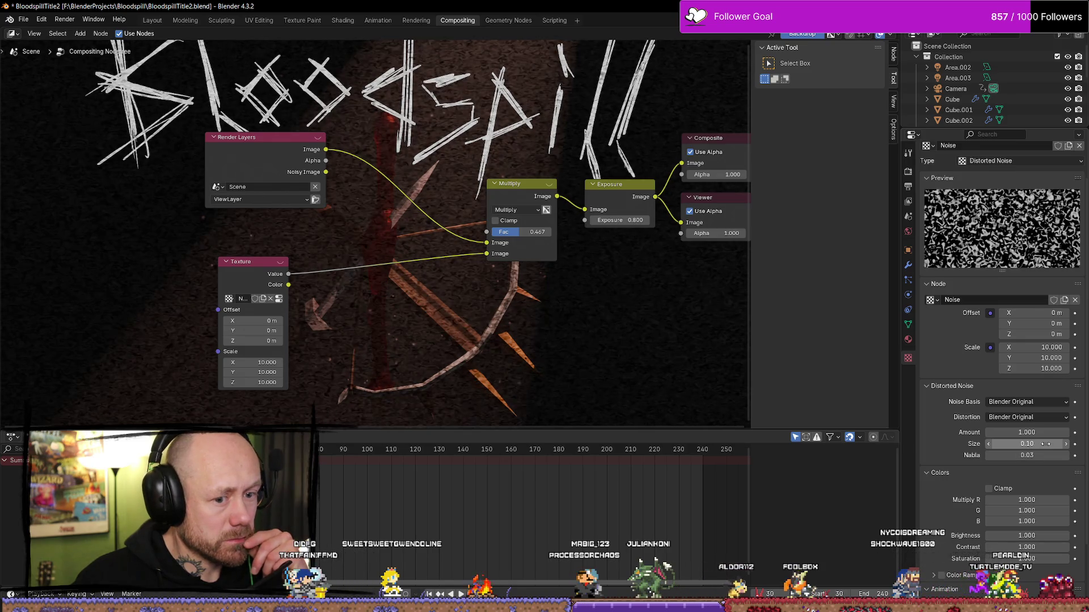
left_click_drag(1049, 444, 1033, 447)
left_click(1034, 446)
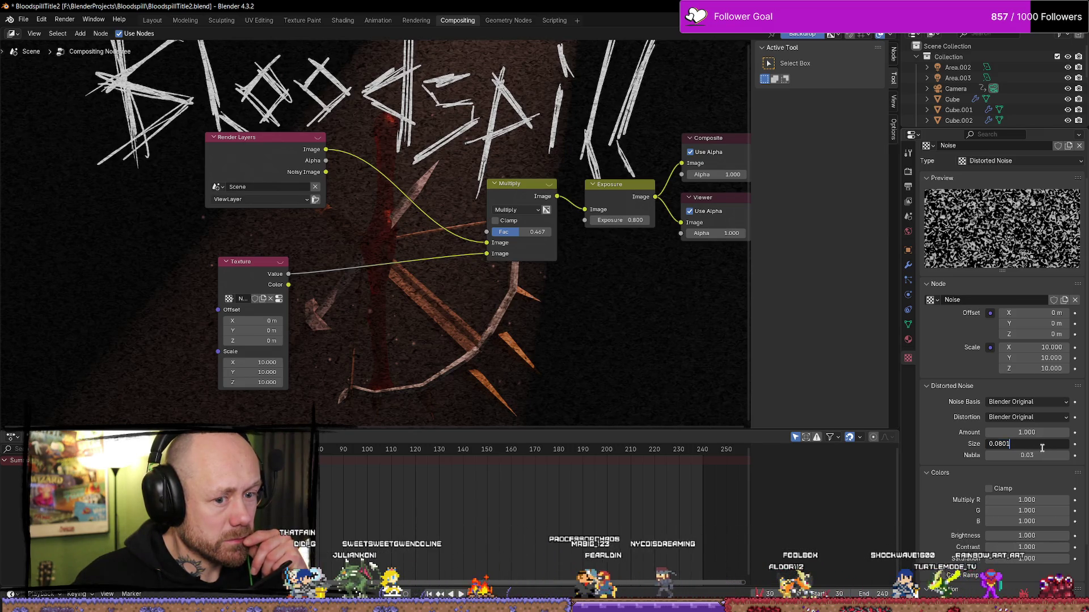
double_click(1022, 445)
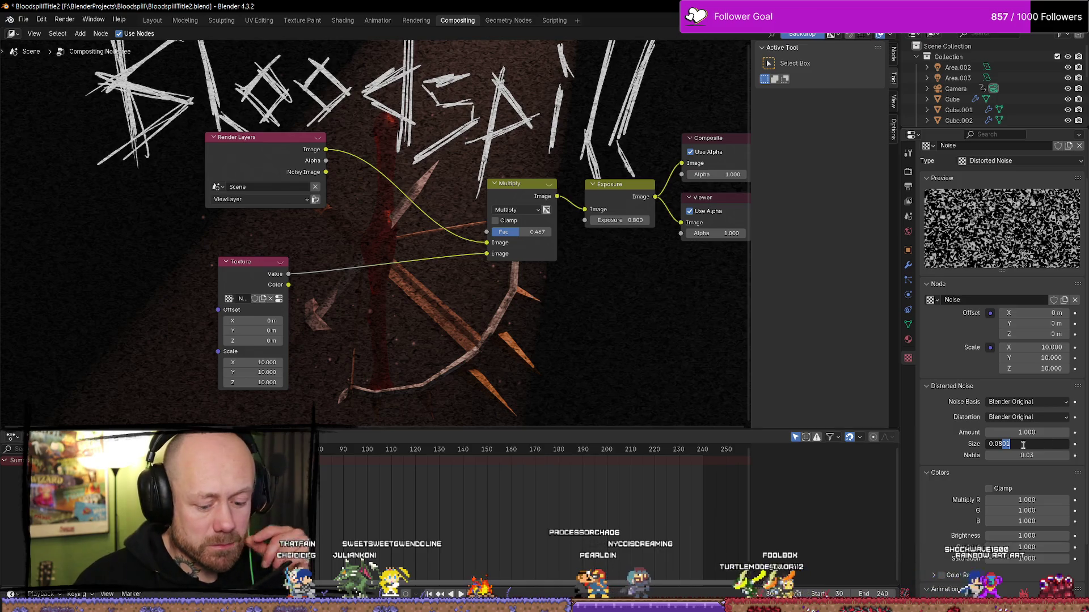
type("0.05")
key("Return")
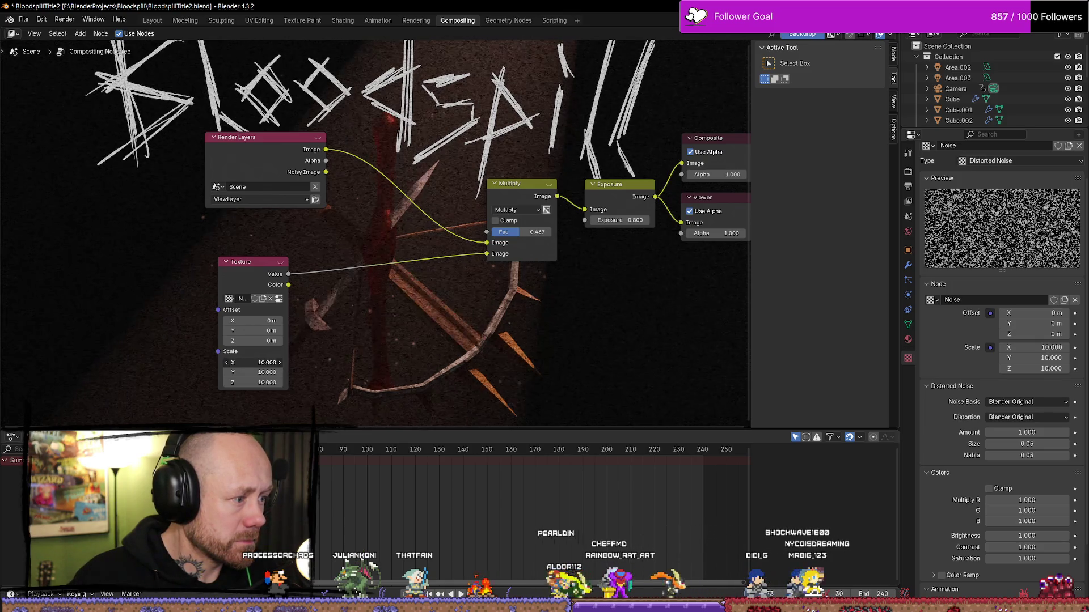
Re-edit the Scale X field to restore 10 and start animation playback.
key("minus")
left_click(227, 372)
key("minus")
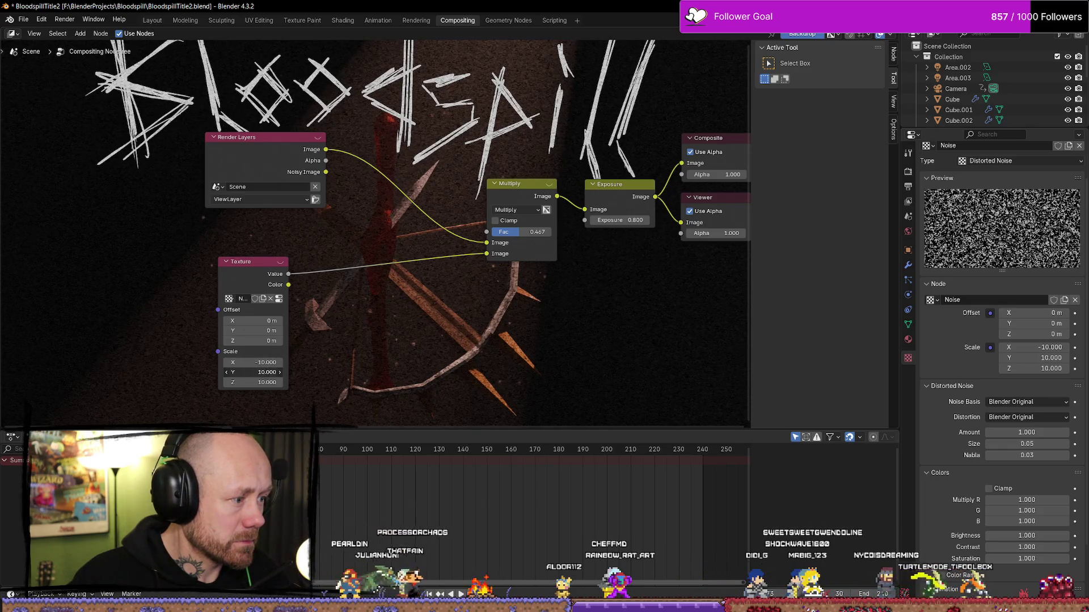
left_click(273, 361)
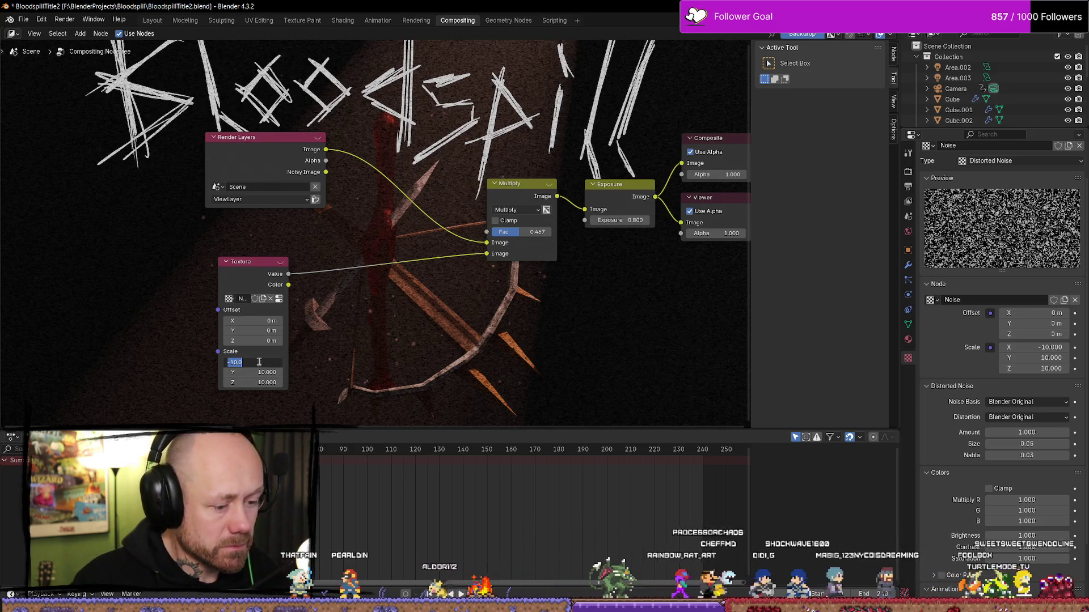
type("10.000")
key("space")
type("#frame")
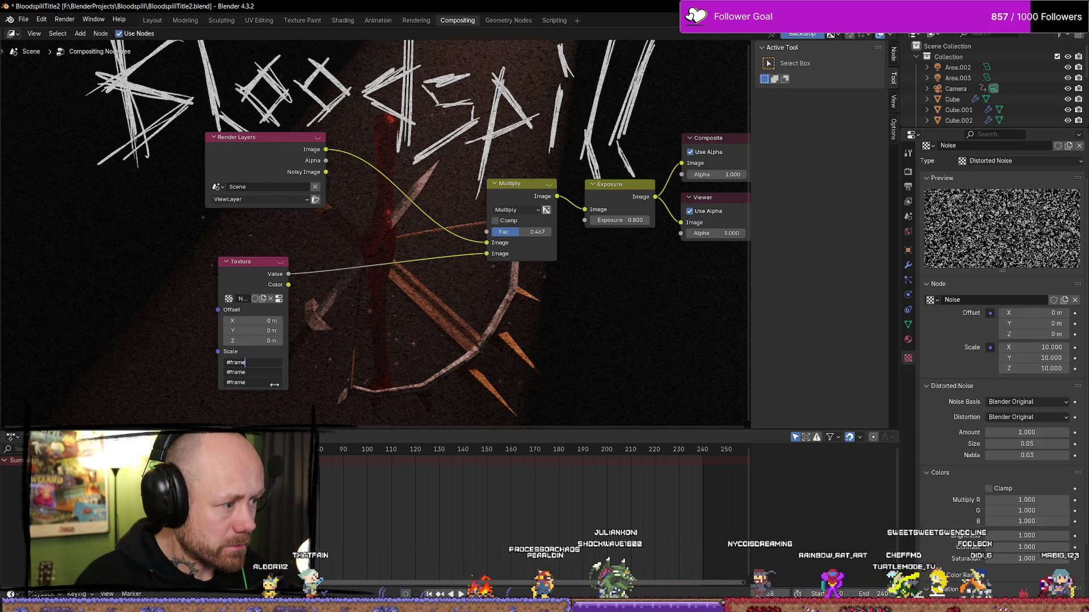
Set the noise Scale to 38, nudge it toward 41, and set Size 1.00.
type("38")
key("Return")
left_click_drag(268, 387, 306, 387, "ctrl")
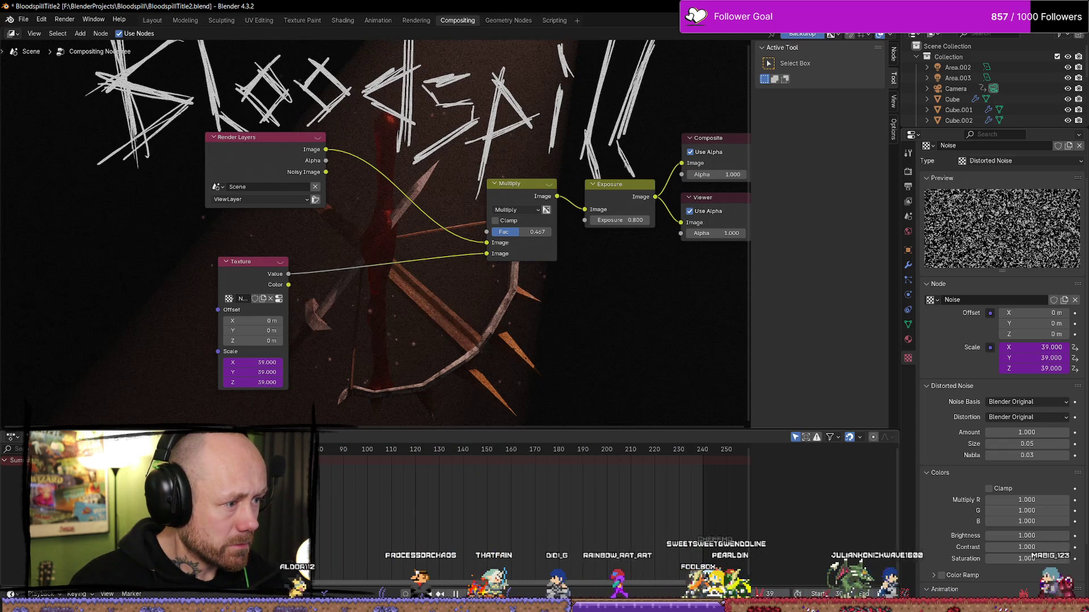
left_click(1036, 442)
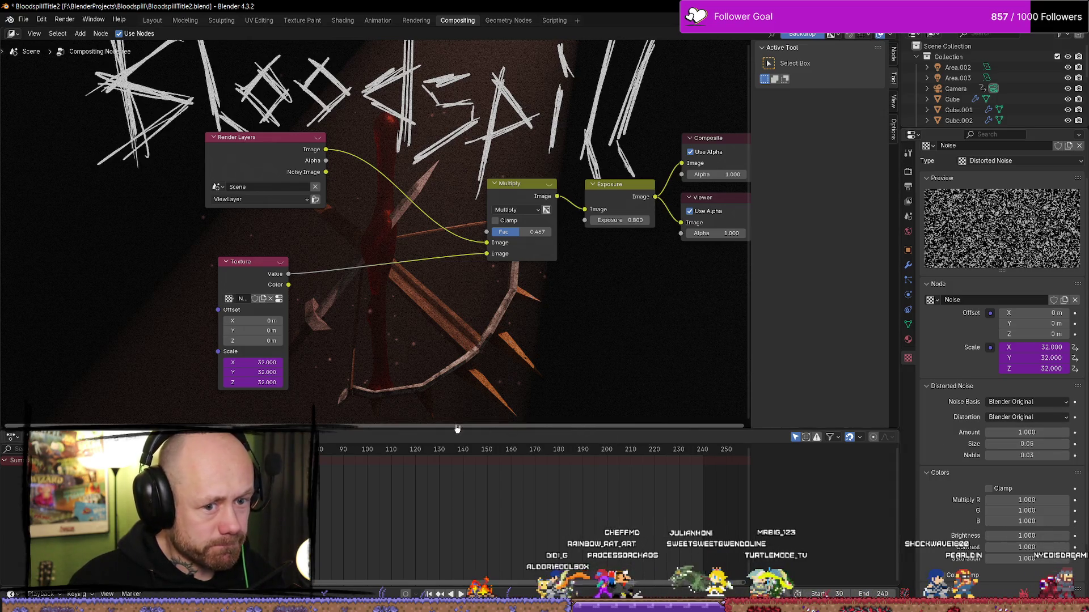
left_click(1041, 444)
type("1")
key("Return")
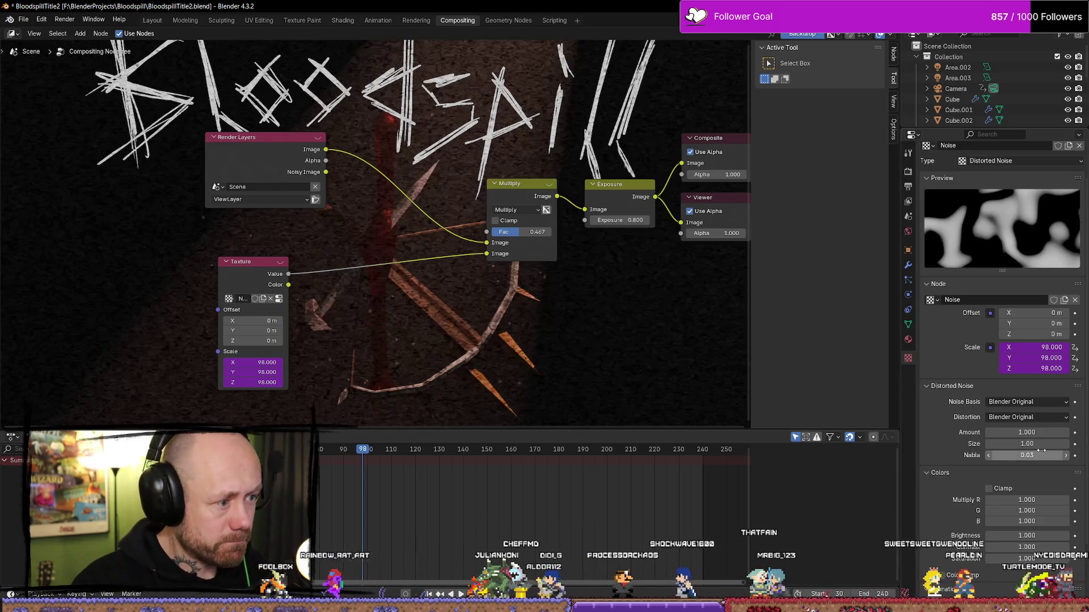
Play and scrub the animation to watch the grain change over frames.
key("shift+Left")
key("space")
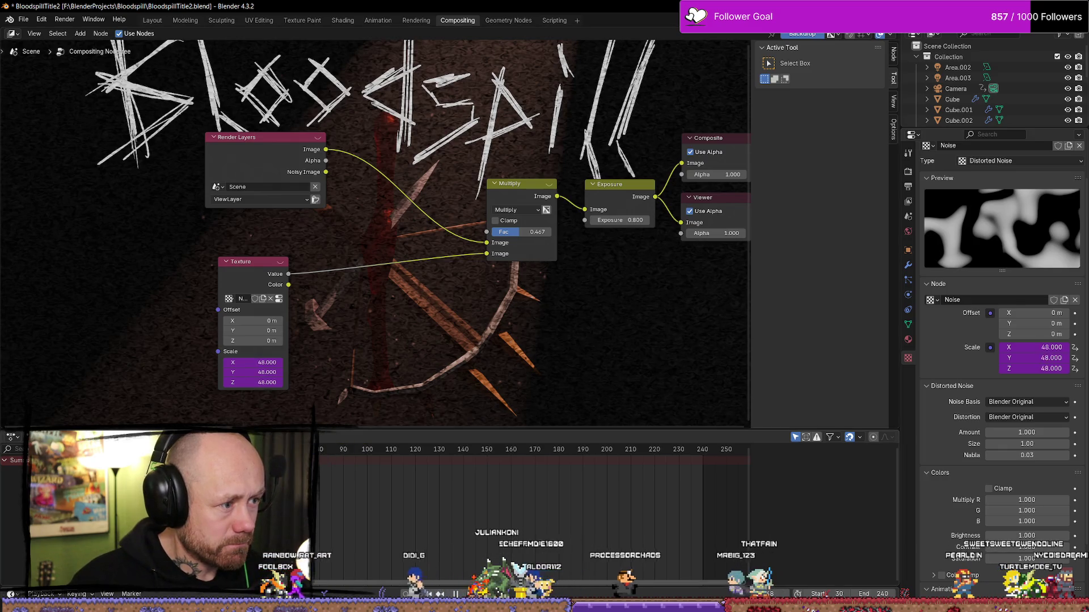
left_click_drag(461, 466, 542, 466)
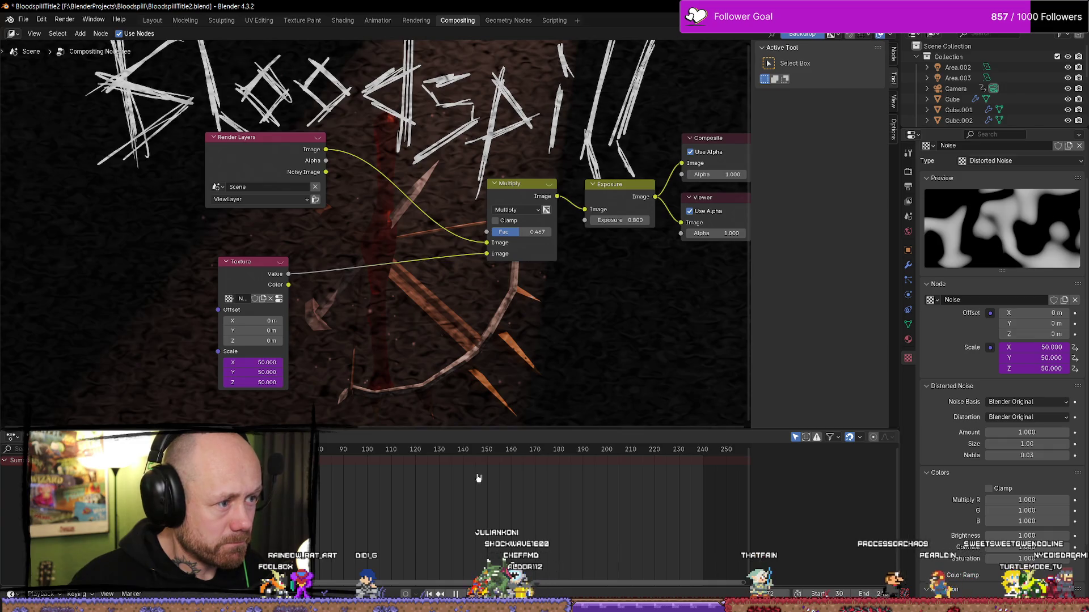
key("space")
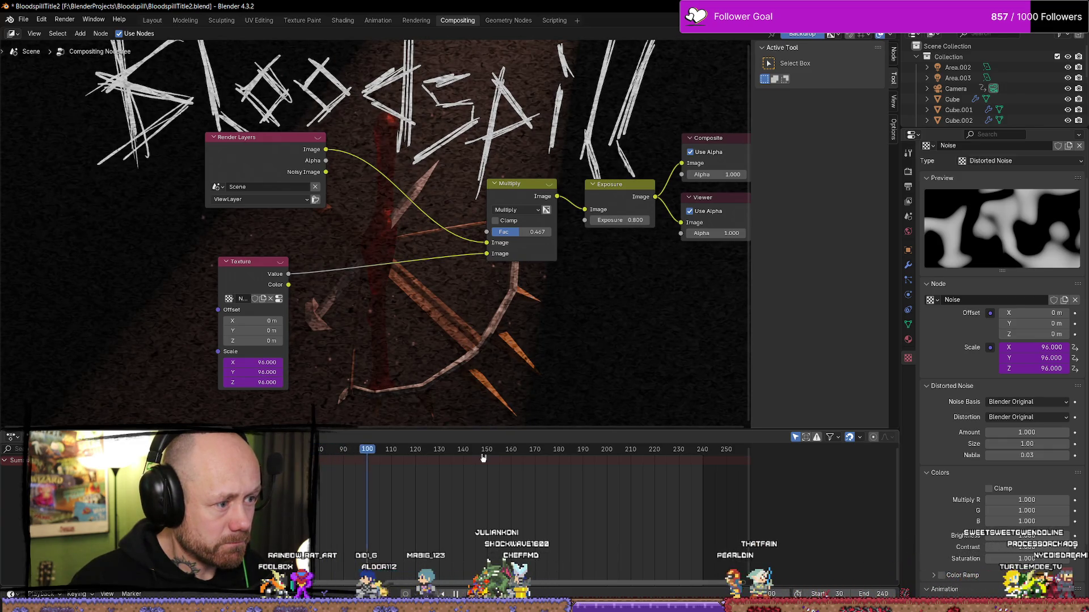
key("space")
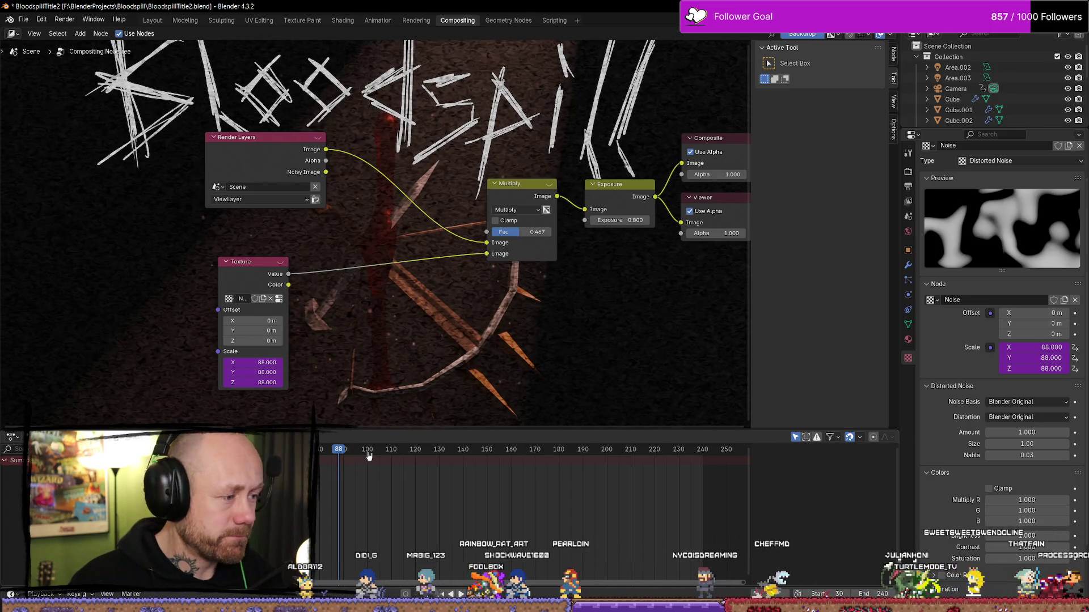
Confirm the frame-driven Scale expression, check another frame, then undo the Scale animation.
left_click(268, 362)
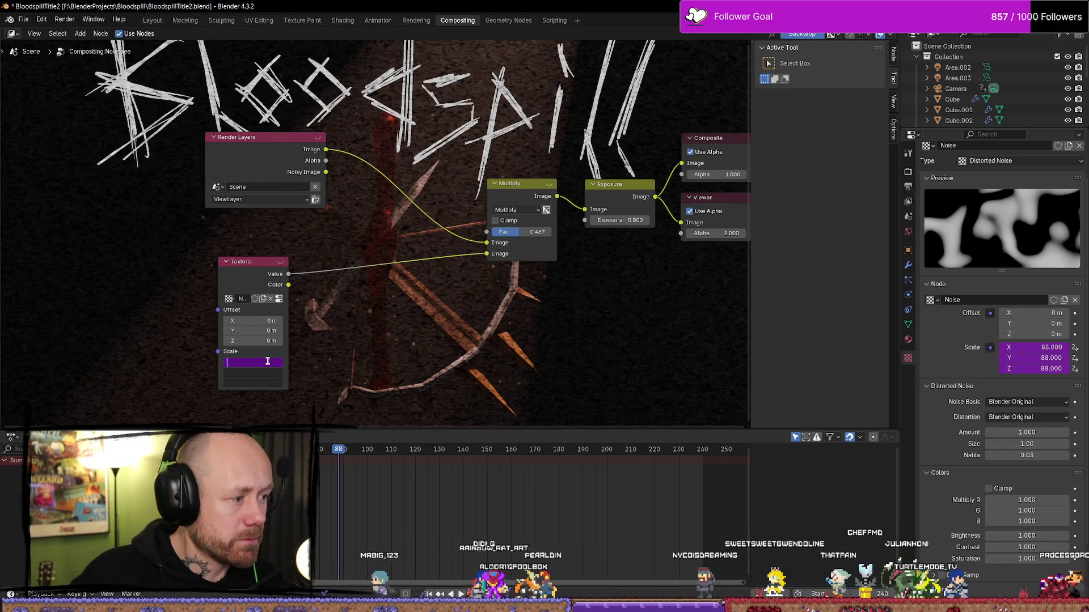
key("Return")
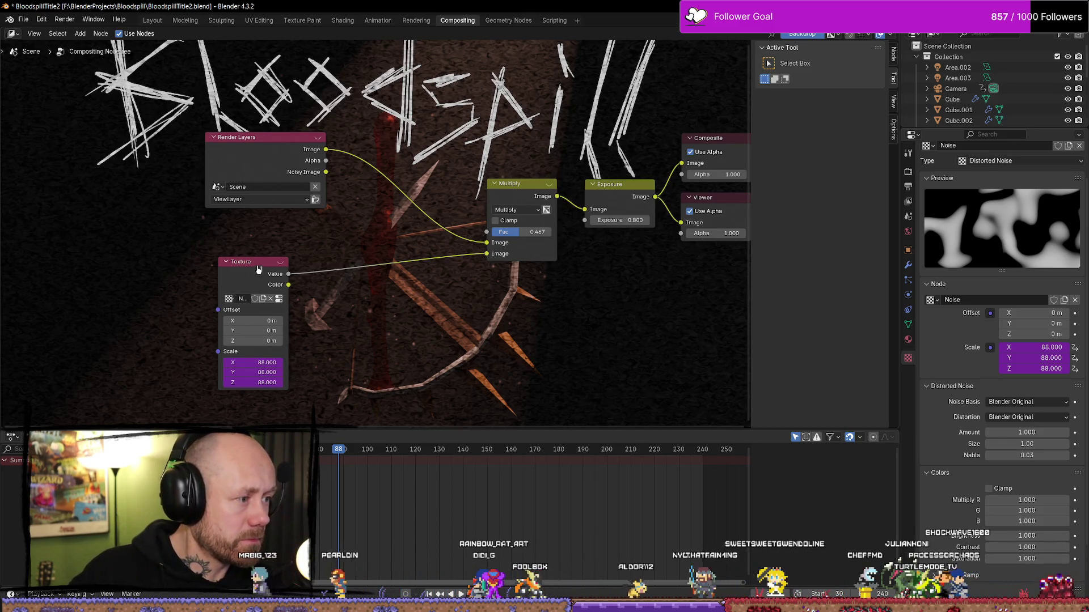
left_click(252, 264)
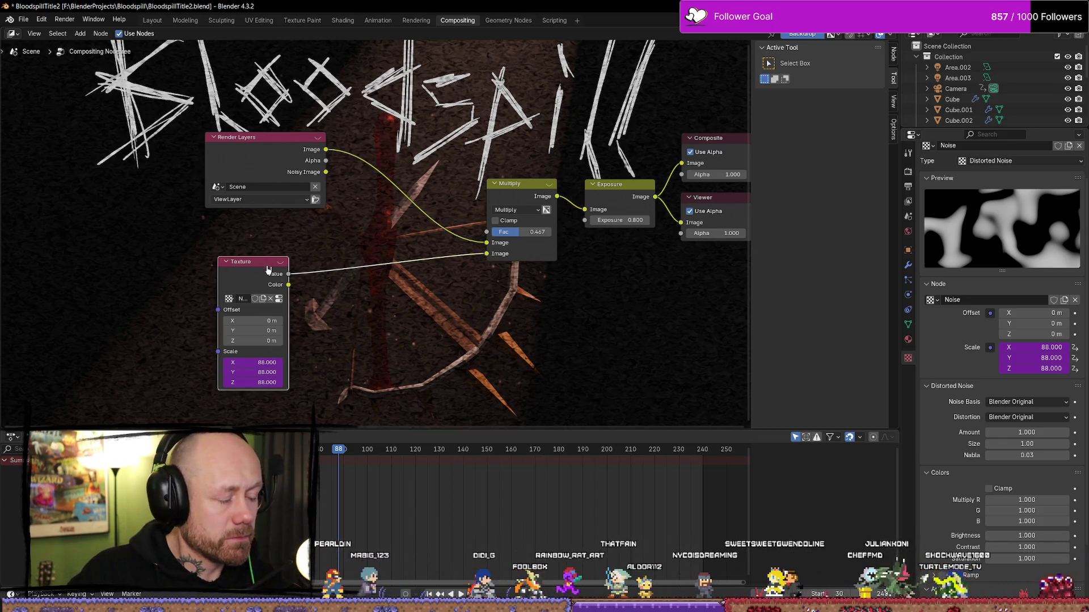
left_click(574, 402)
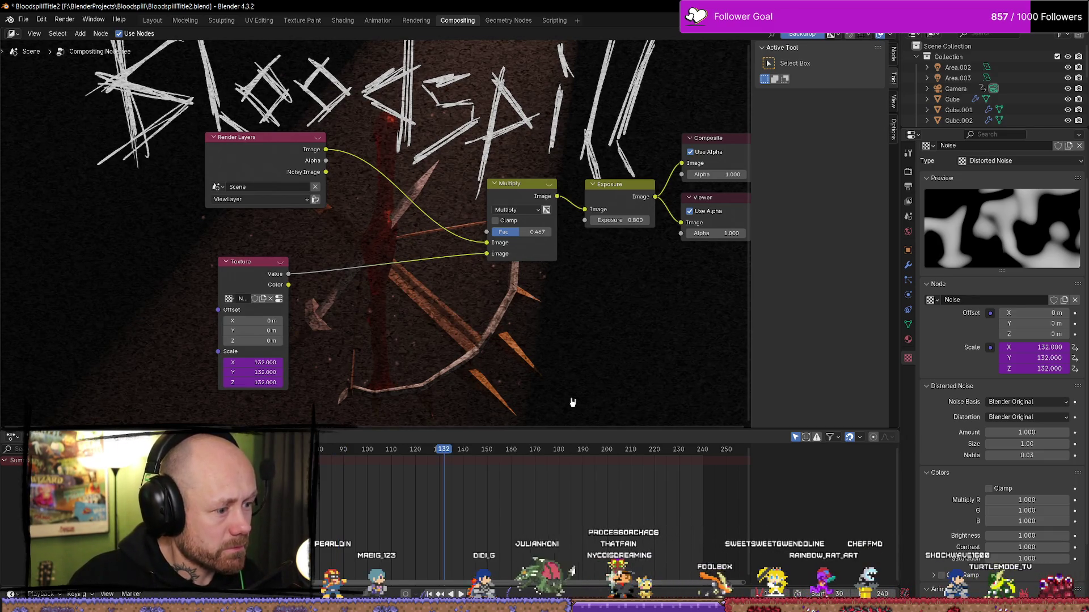
key("shift+Left")
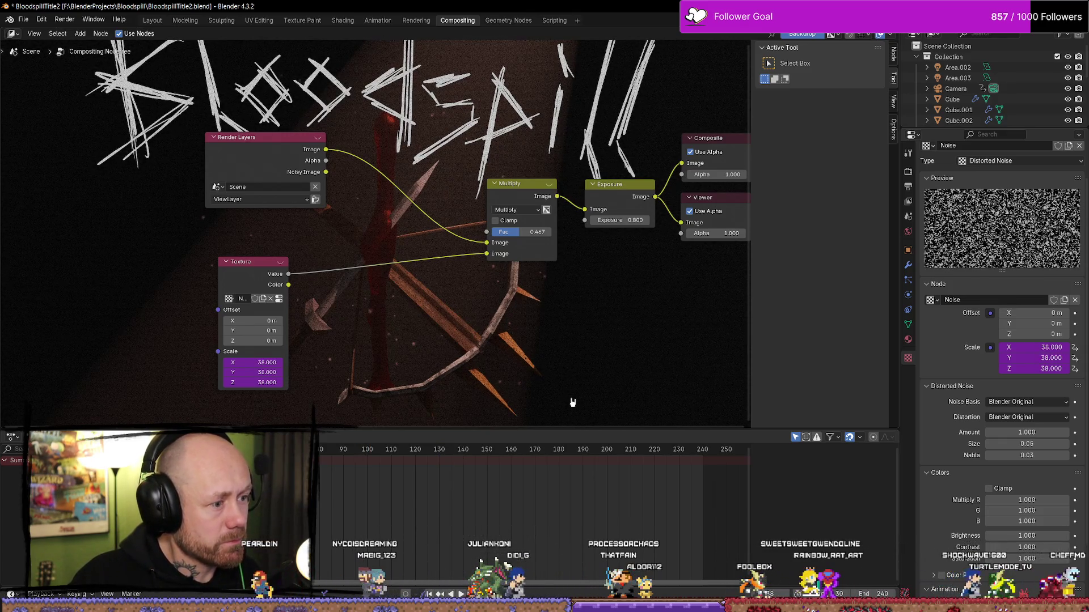
key("ctrl+z")
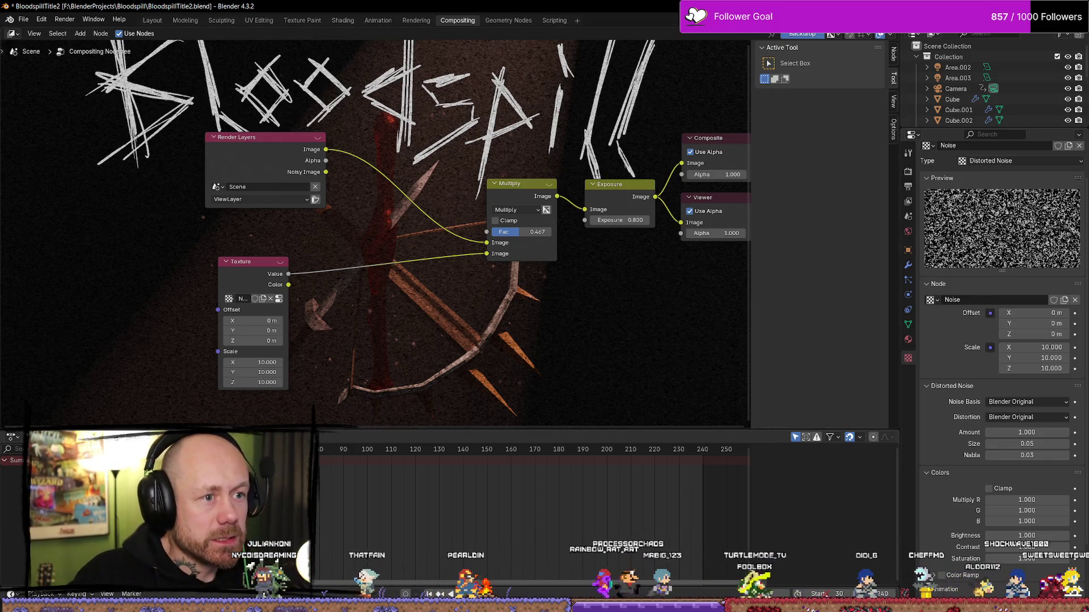
Switch to the Modeling workspace and set the render engine to EEVEE.
left_click(185, 20)
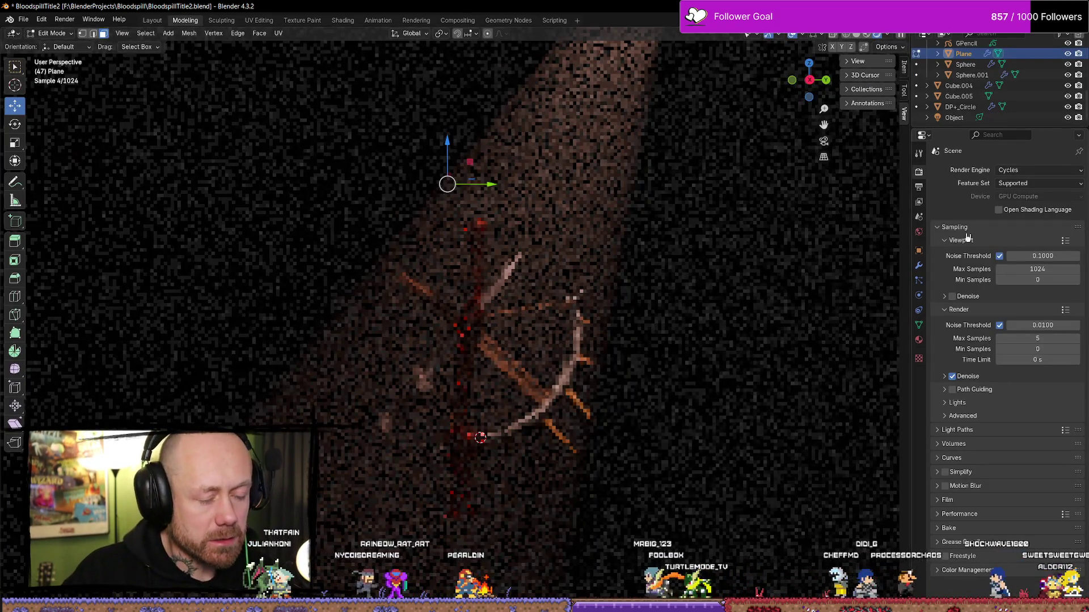
left_click(1038, 170)
left_click(1024, 184)
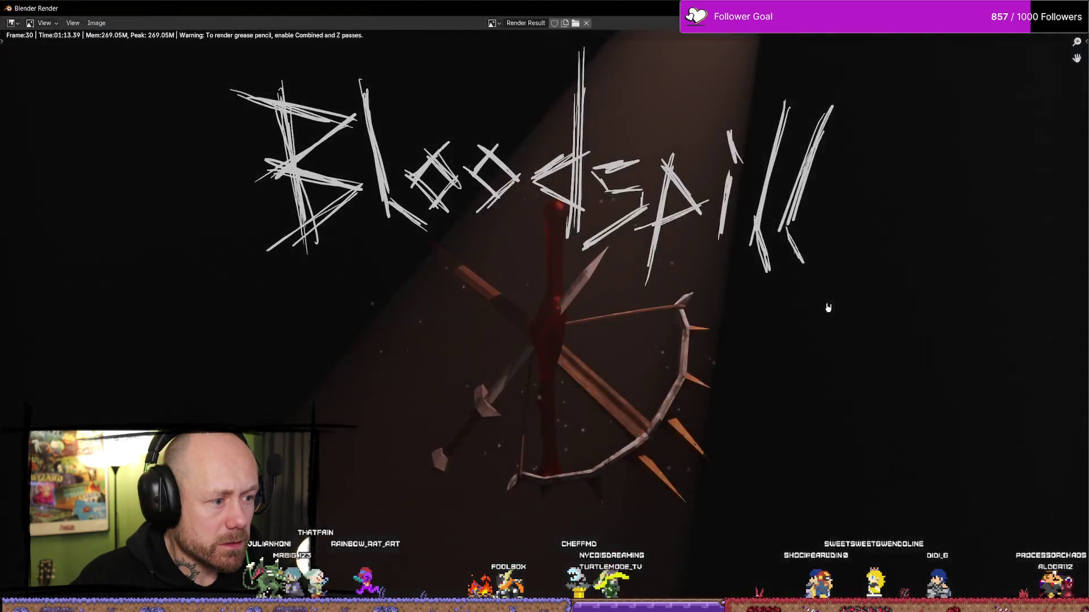
key("Escape")
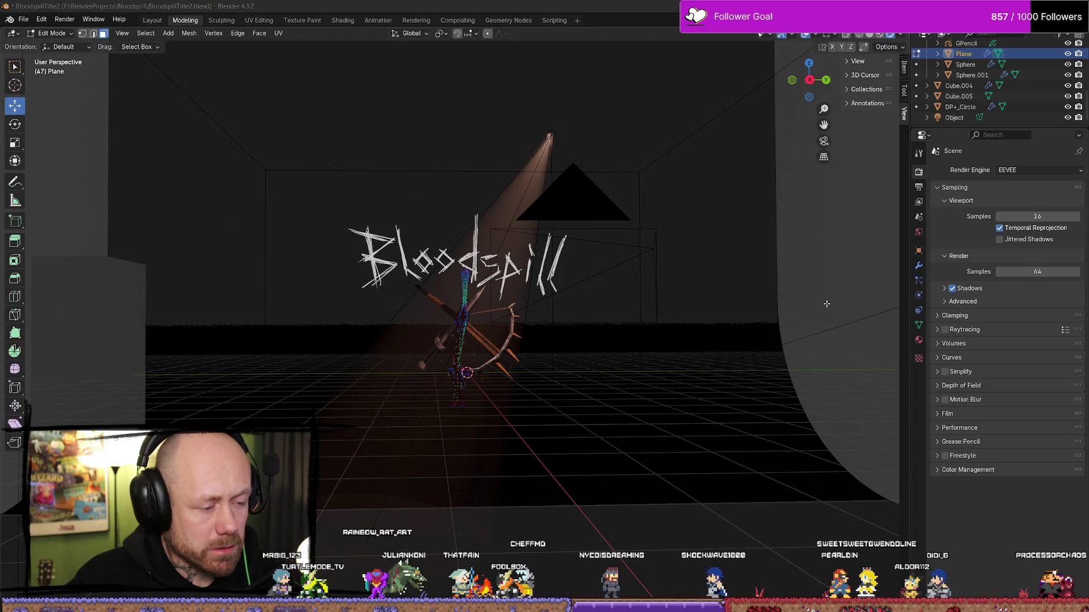
key("F11")
key("Escape")
View through the camera in Object Mode and render frame 133 with F12.
key("KP_0")
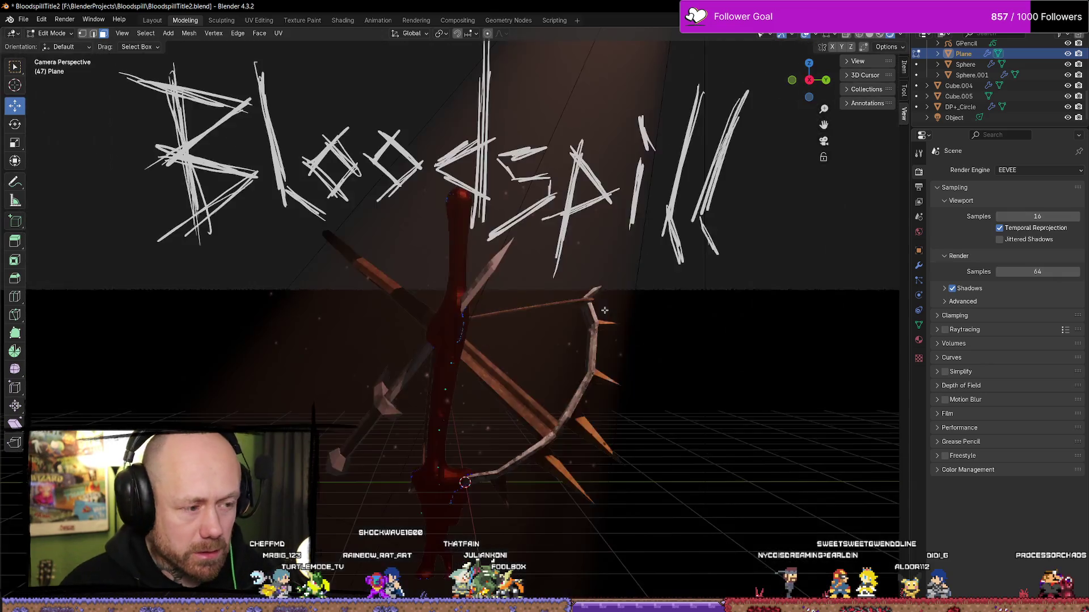
key("Tab")
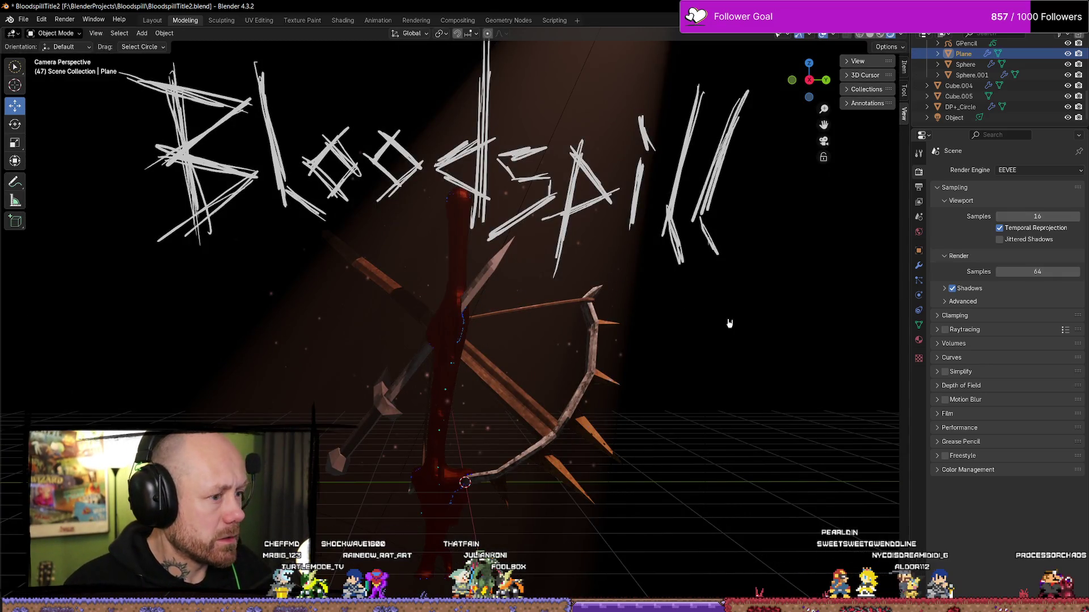
key("space")
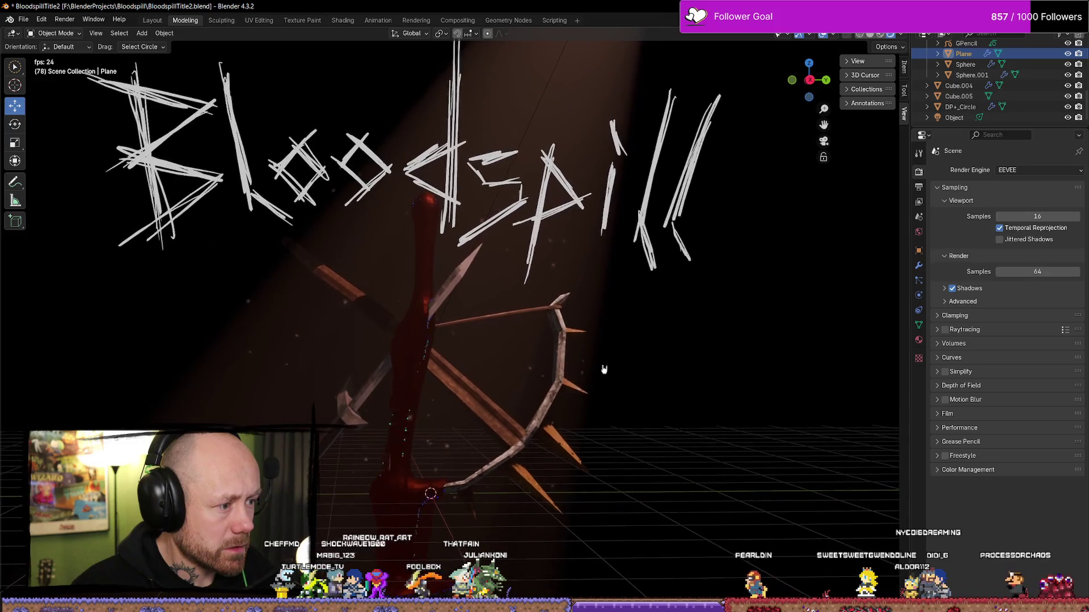
key("space")
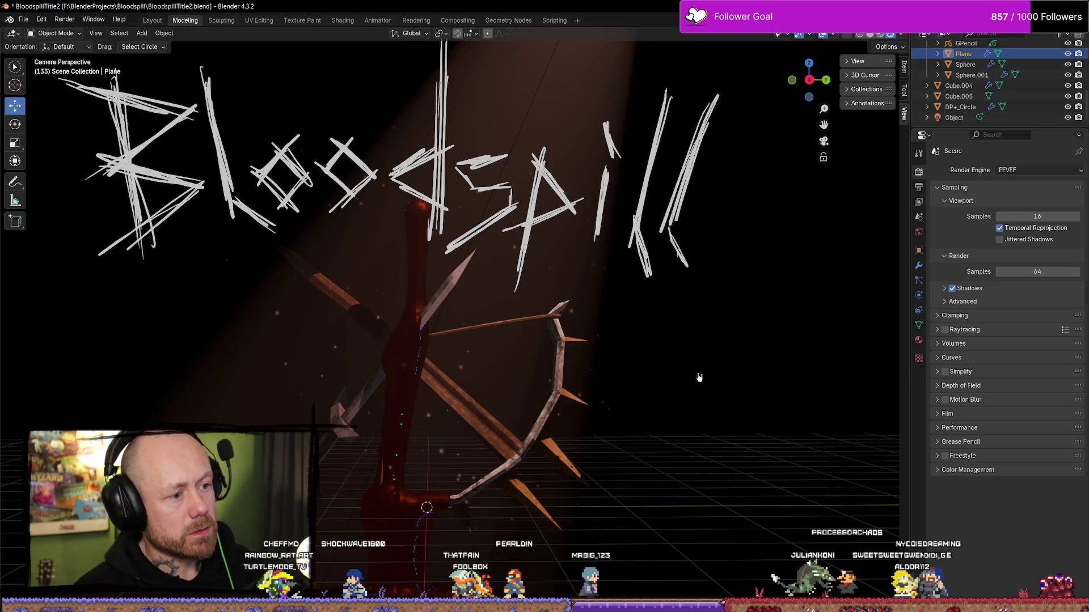
key("F12")
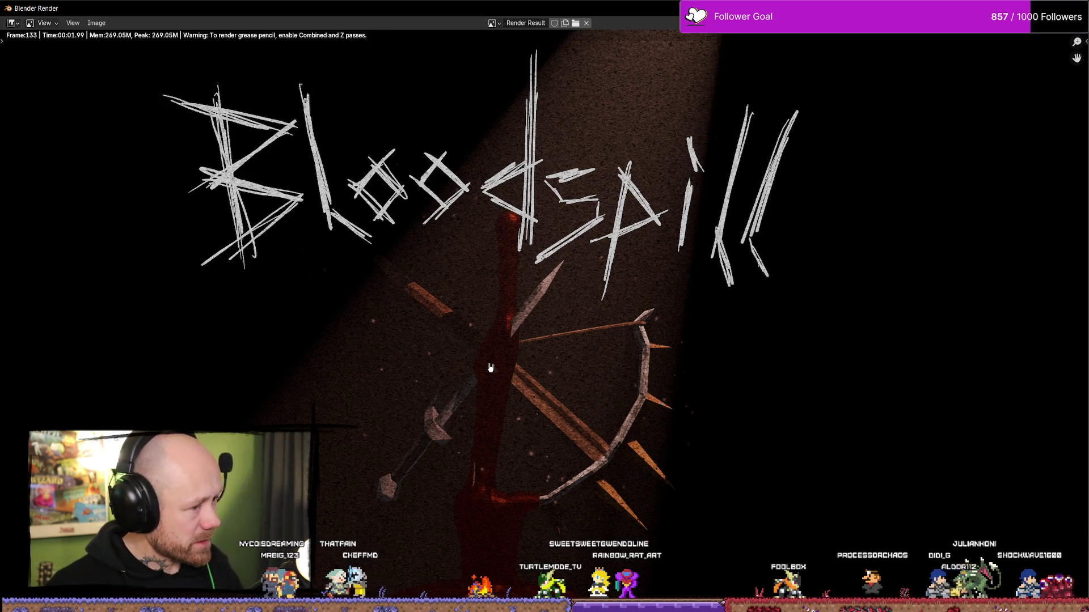
key("Escape")
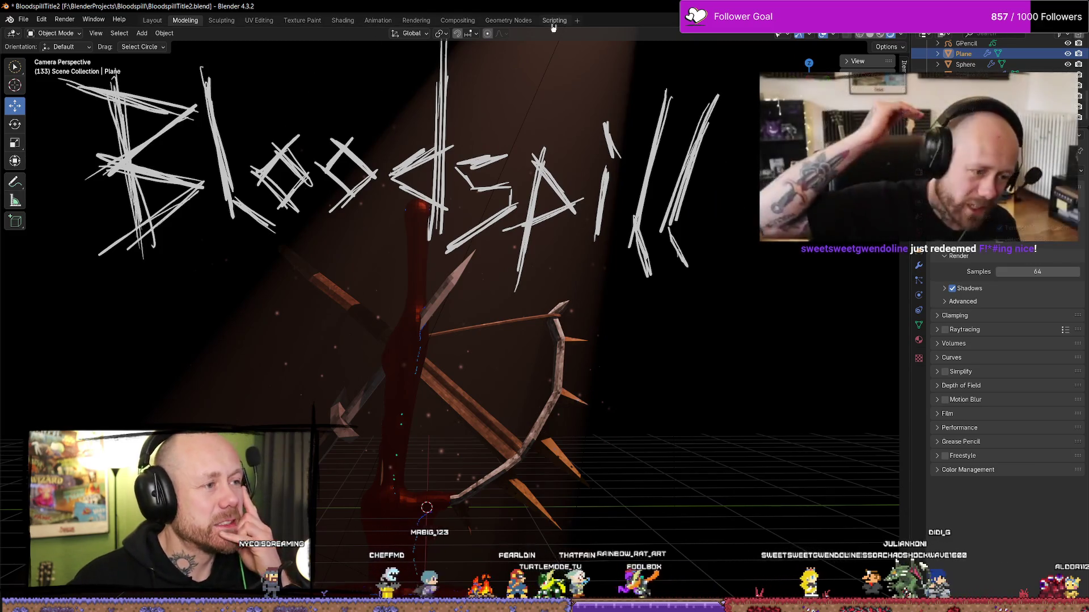
left_click(457, 20)
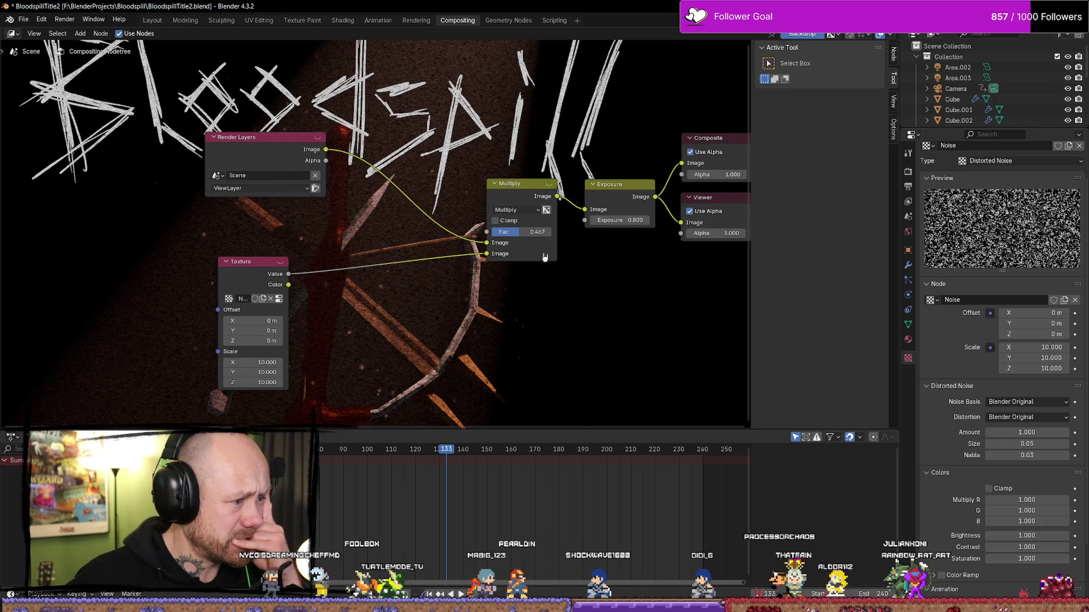
Lower the noise Multiply factor and try Exposure values 0 and 0.8.
mouse_move(523, 235)
left_mouse_down()
mouse_move(504, 234)
mouse_move(513, 235)
left_mouse_up()
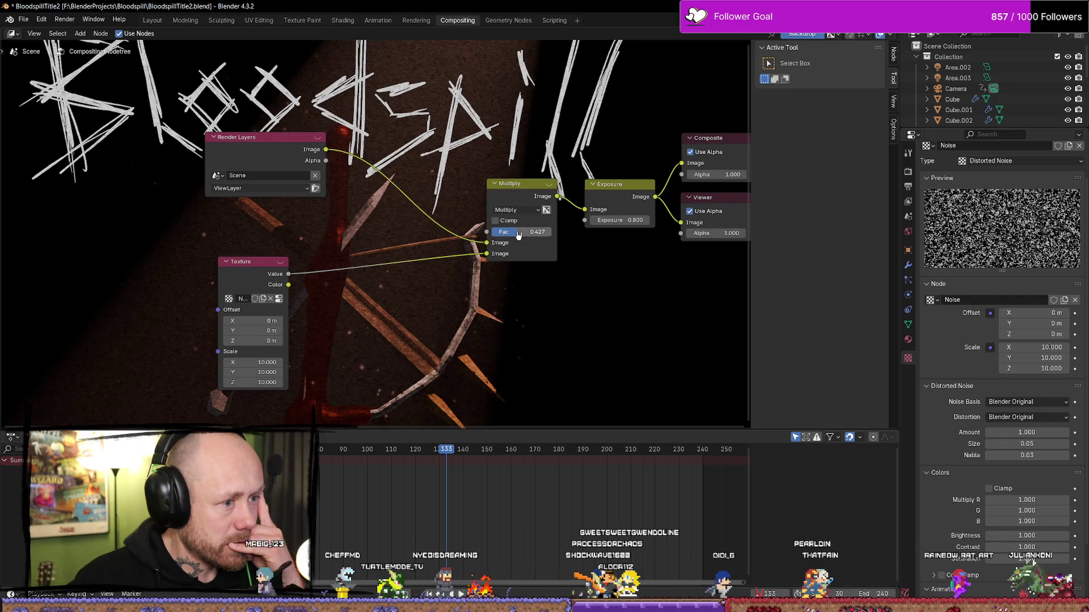
mouse_move(618, 220)
left_mouse_down()
mouse_move(595, 220)
mouse_move(619, 220)
left_mouse_up()
left_click(619, 220)
type("0")
key("Return")
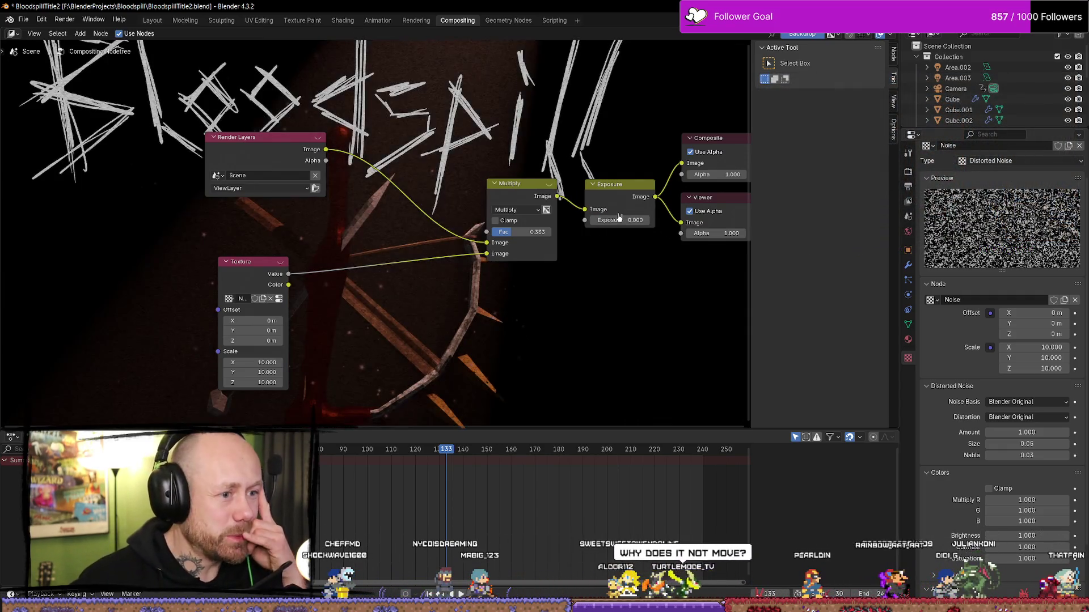
left_click(628, 219)
type("0.8")
key("Return")
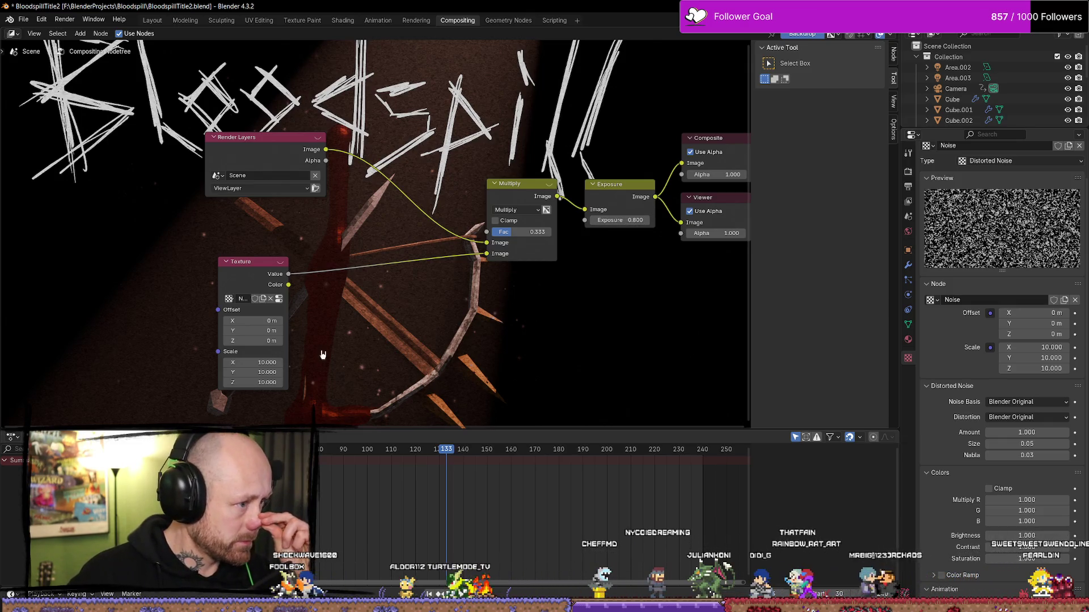
Move the Texture node and raise the Multiply factor to 0.507.
mouse_move(246, 261)
left_mouse_down()
mouse_move(215, 255)
mouse_move(238, 256)
left_mouse_up()
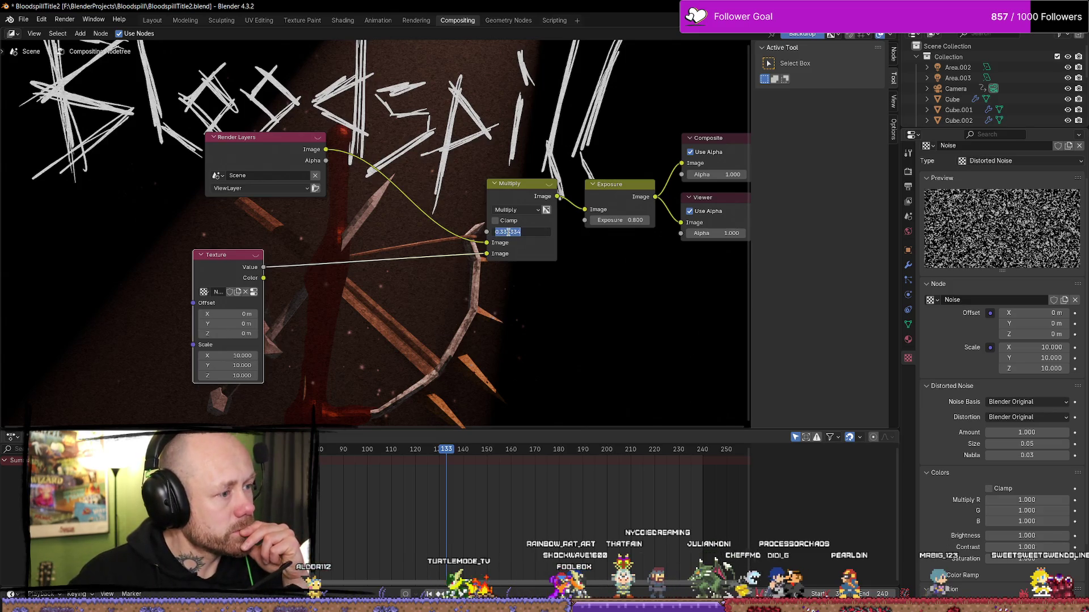
key("Return")
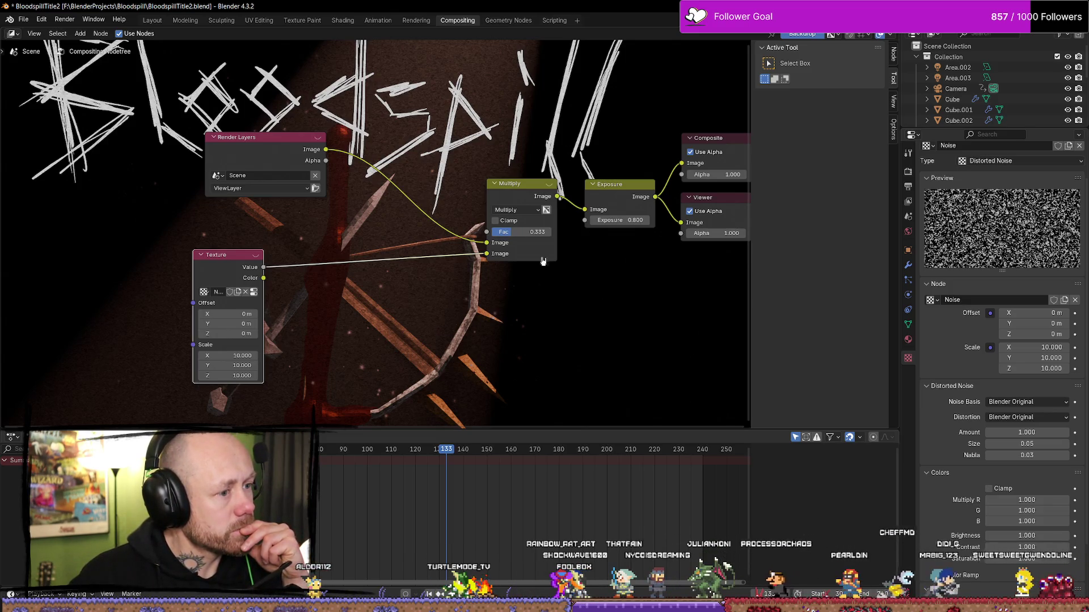
left_click_drag(513, 237, 559, 232)
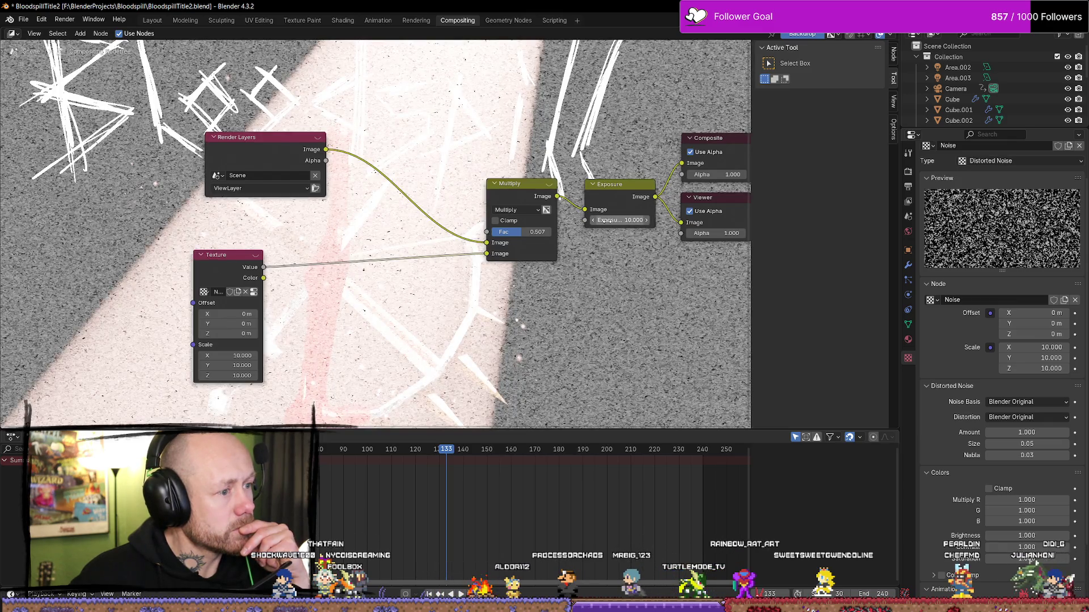
Try Exposure 1 and 1.2, then settle on an Exposure of 1.1.
left_click(607, 221)
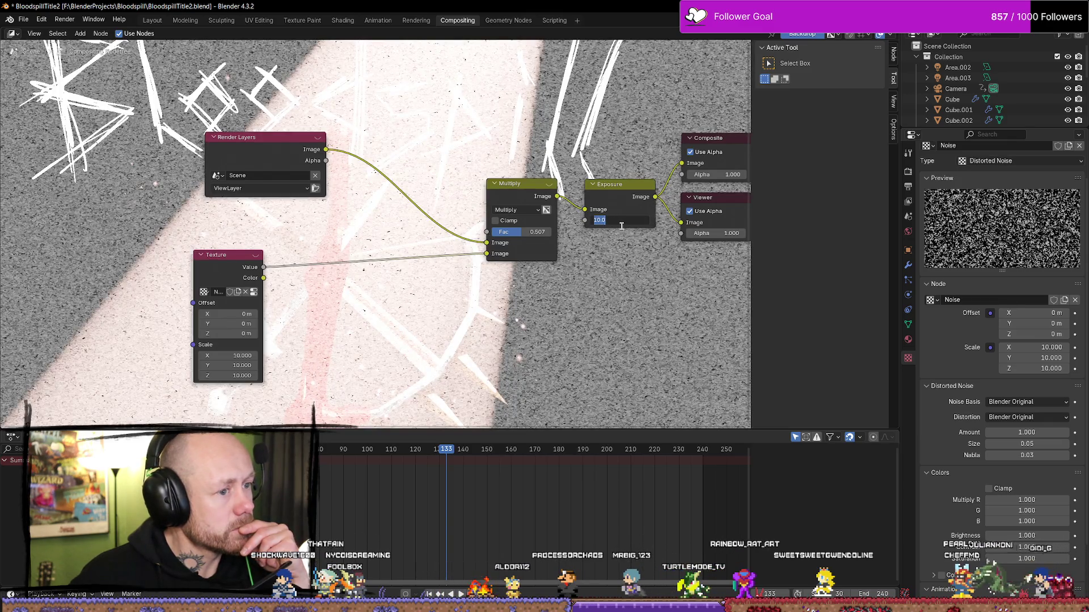
type("1")
key("Return")
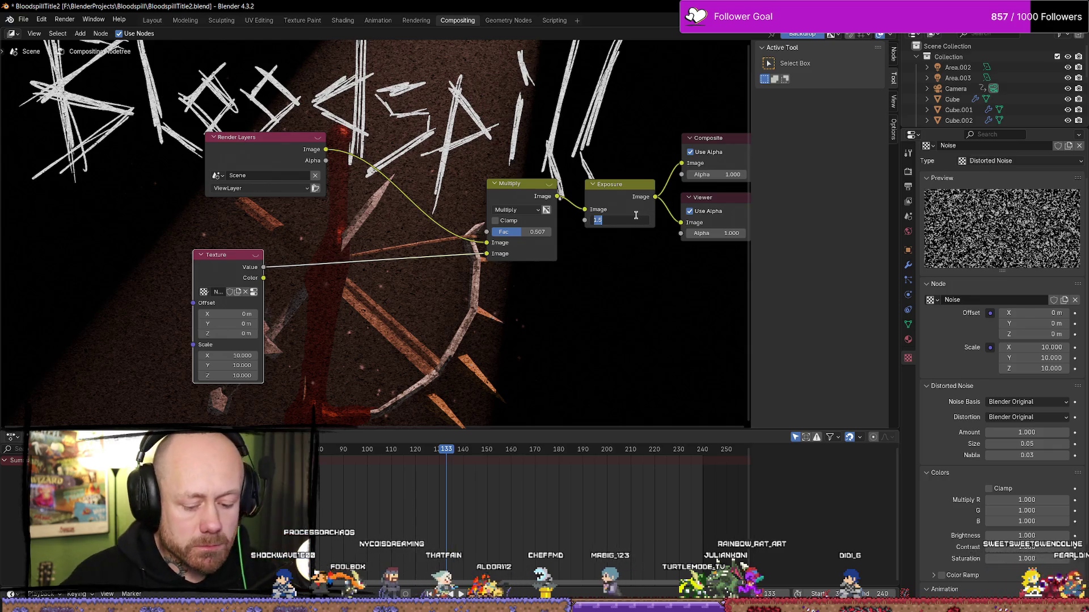
type("1.2")
key("Return")
left_click(630, 217)
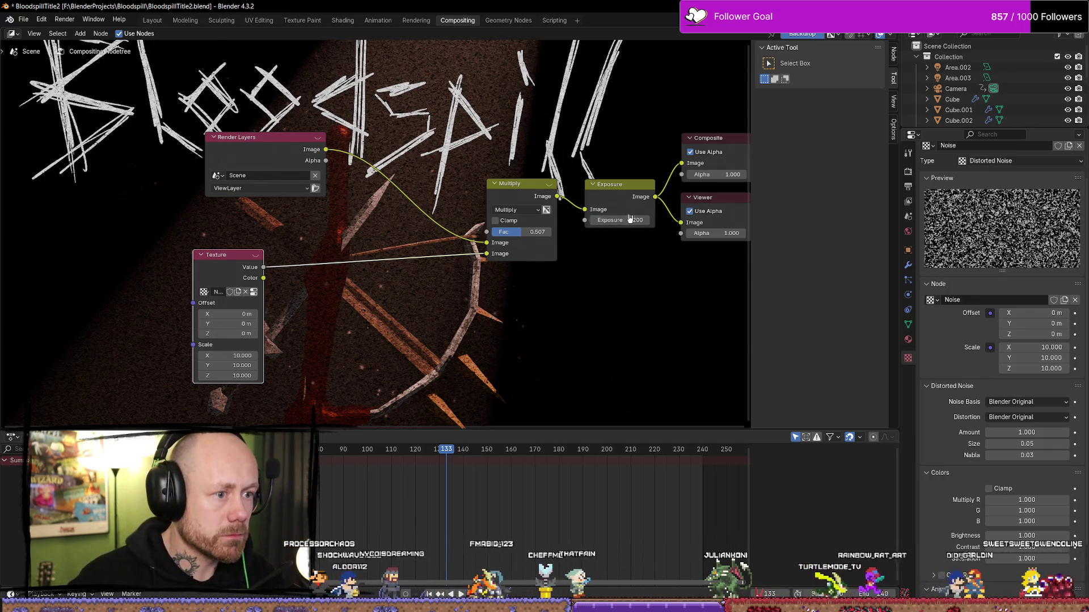
type("1.1")
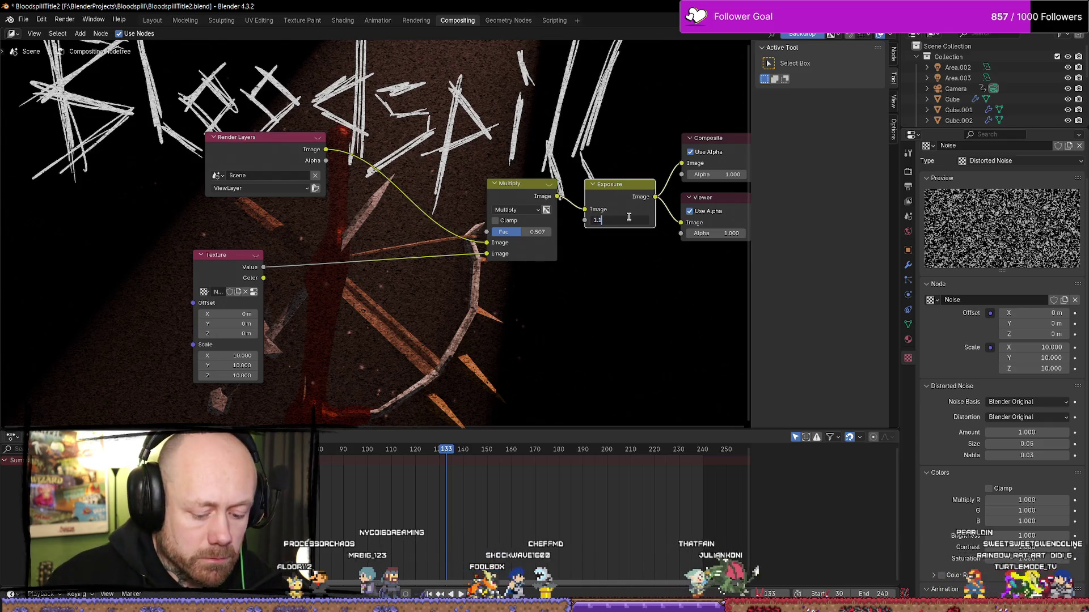
key("Return")
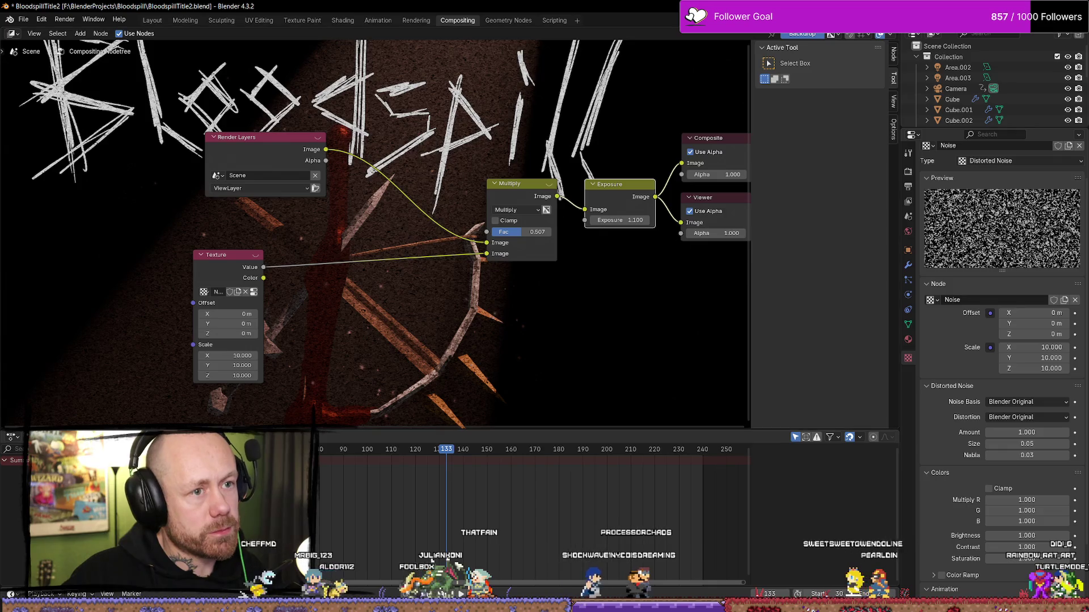
Set the render engine back to Cycles in Render properties and render frame 133.
left_click(908, 187)
left_click(907, 201)
left_click(909, 188)
left_click(908, 171)
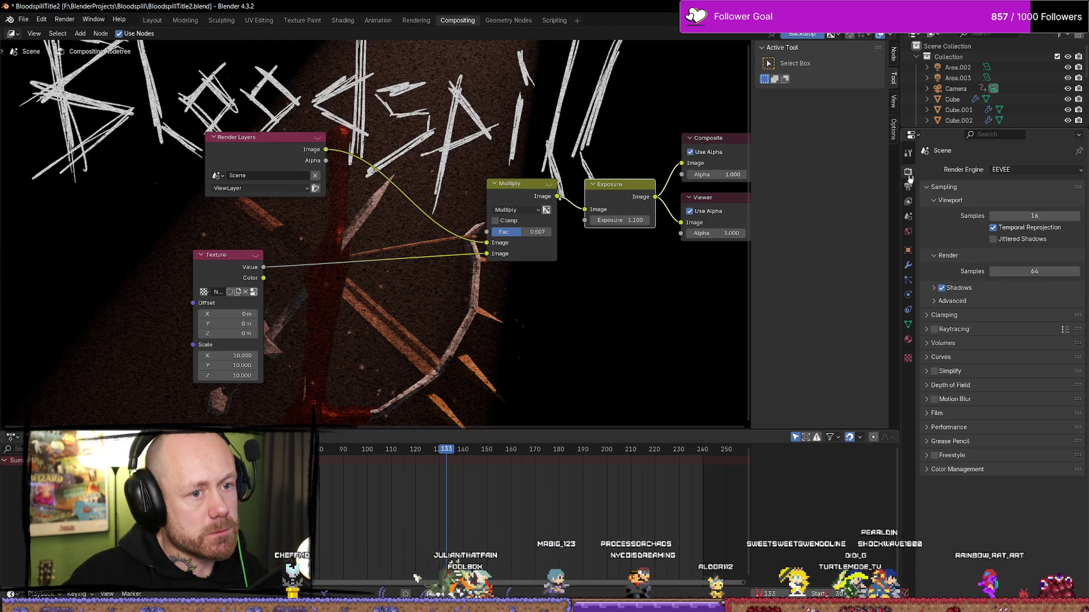
left_click(1021, 169)
left_click(1010, 207)
key("F12")
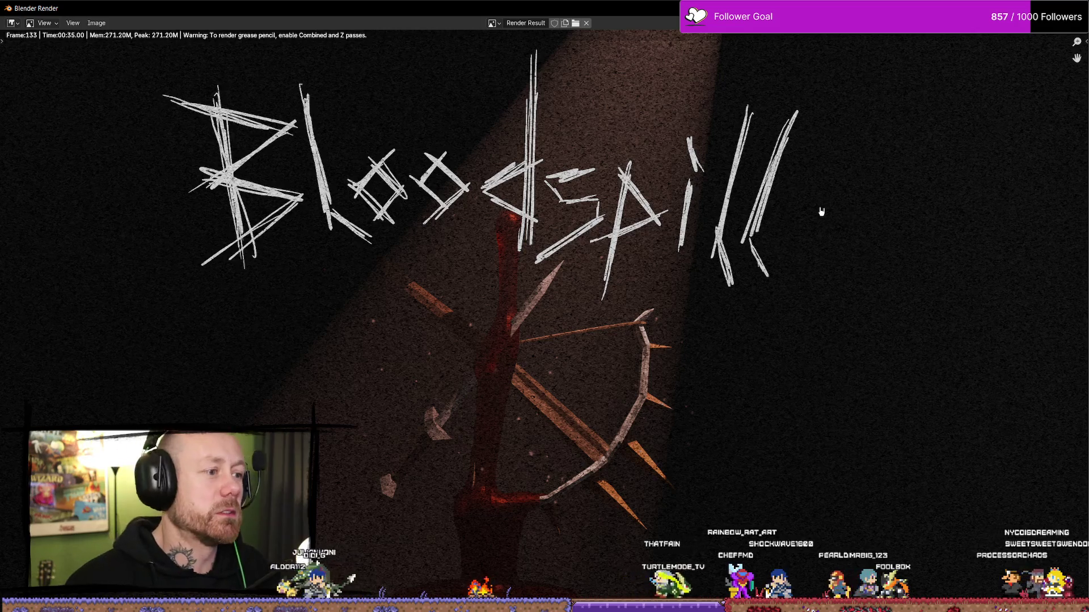
scroll(902, 194, "down", 3)
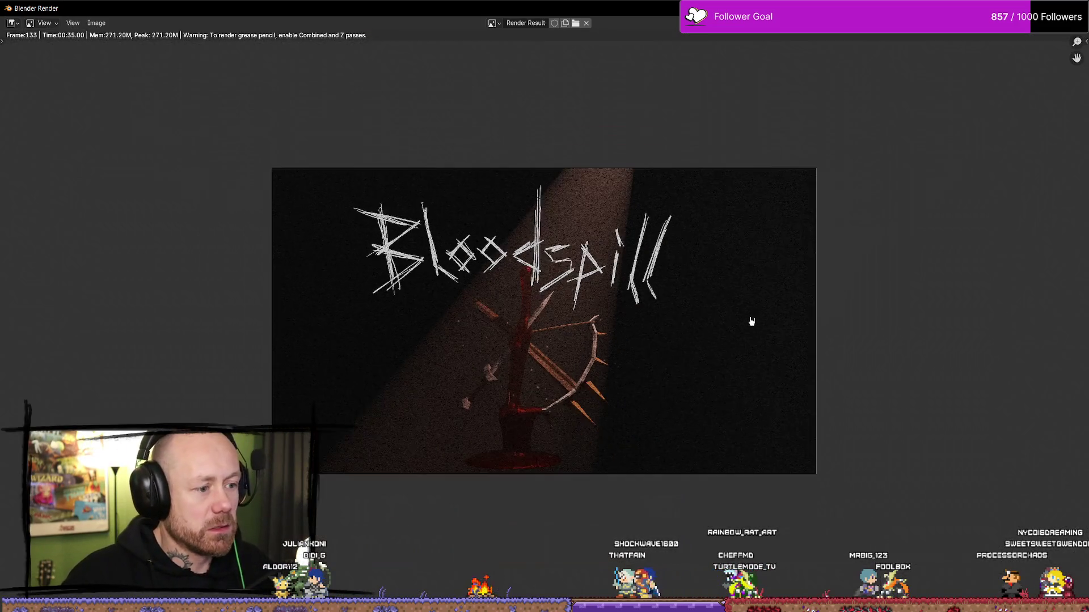
scroll(779, 283, "up", 1)
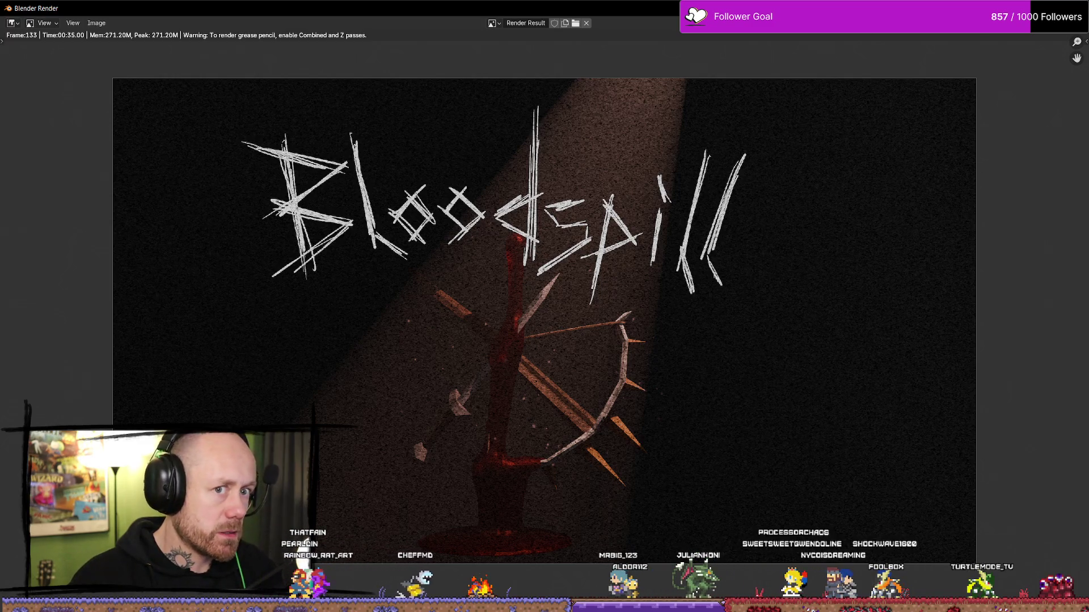
key("Escape")
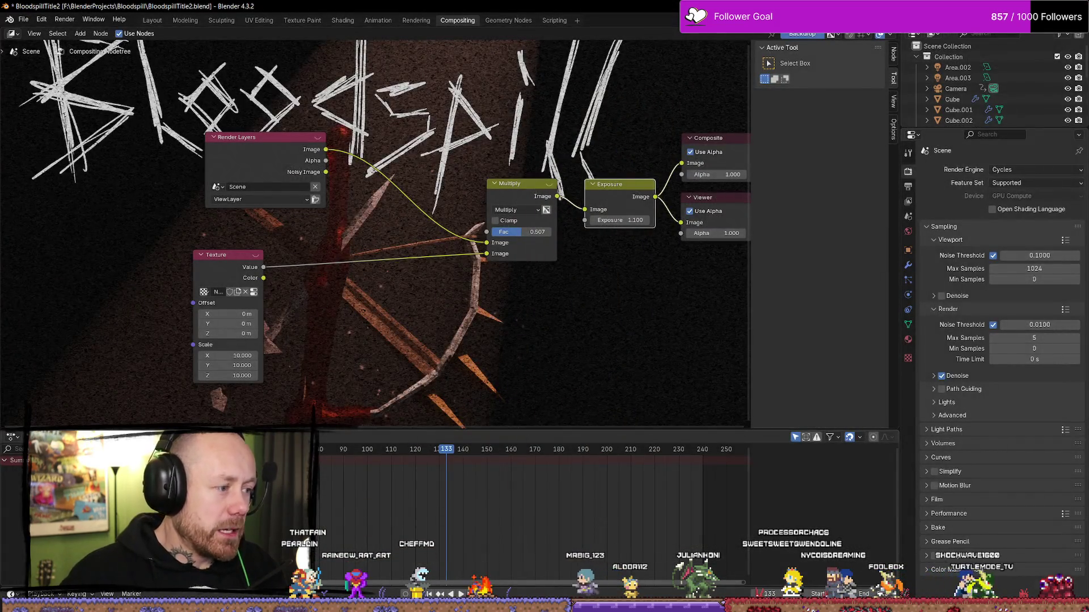
Try 2 m Offset X on the noise Texture node, return it to 0 m, keep Noise selected.
key("ctrl+z")
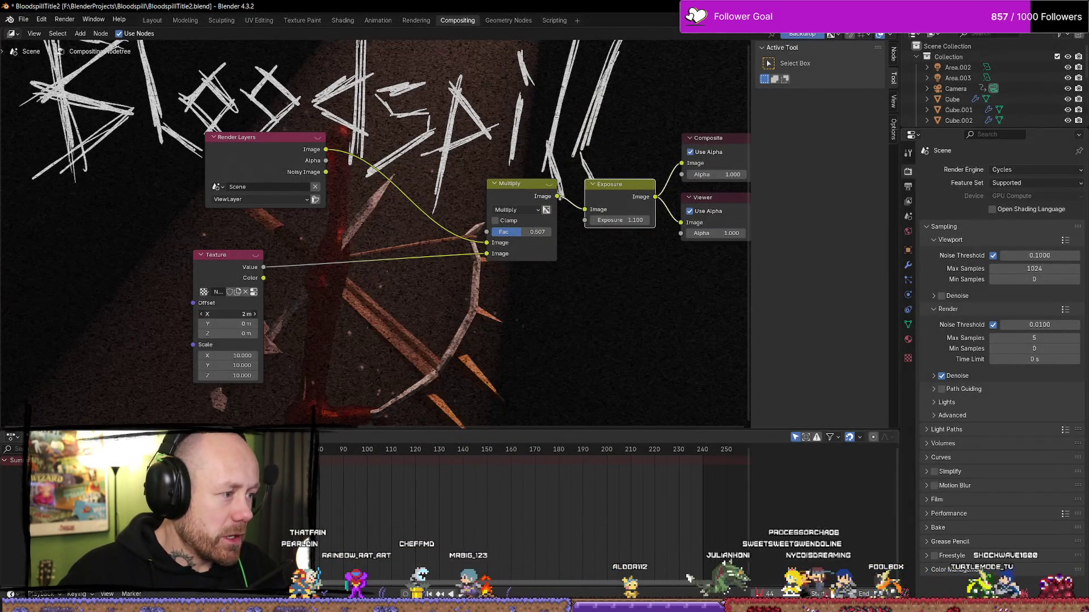
key("ctrl+z")
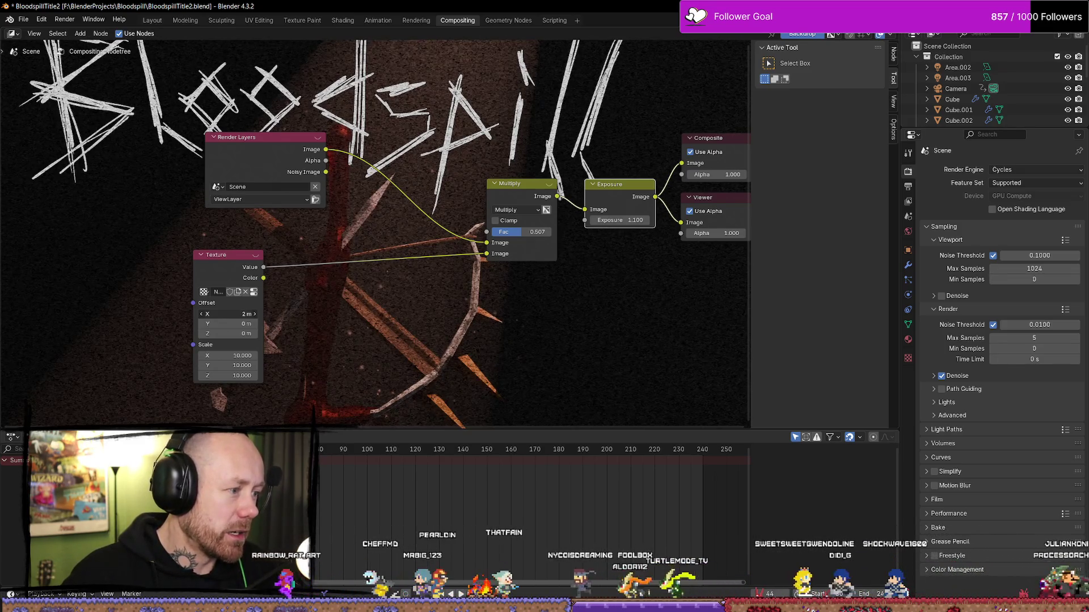
left_click(227, 313)
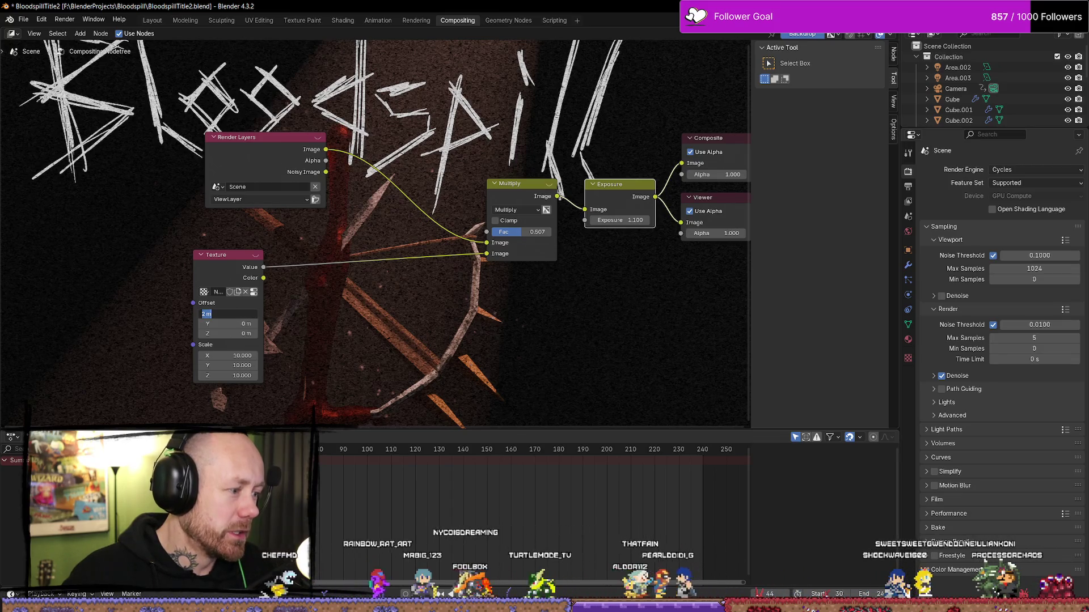
double_click(209, 320)
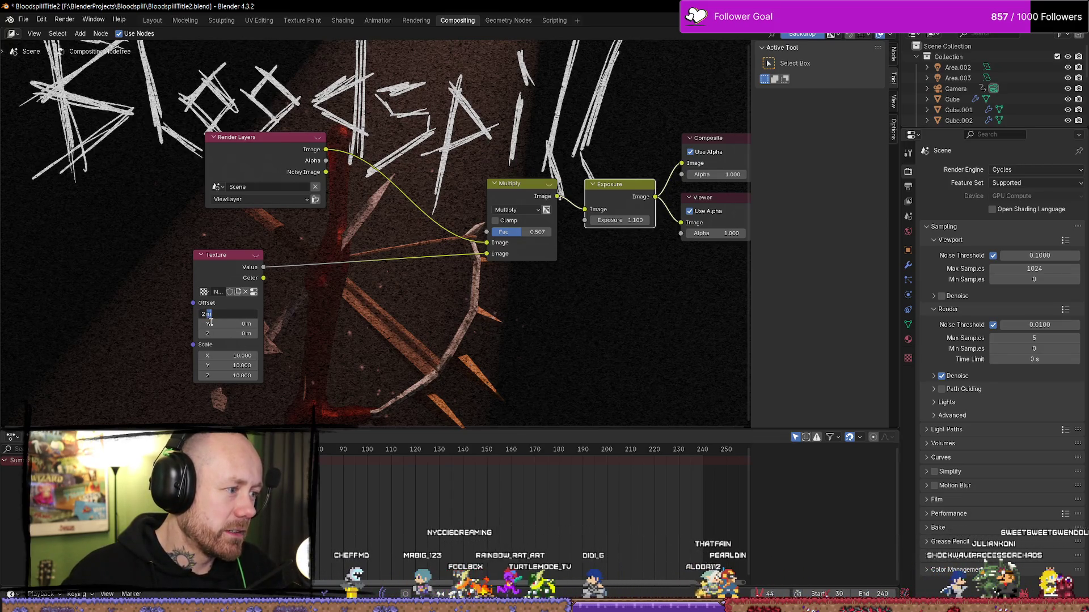
key("Return")
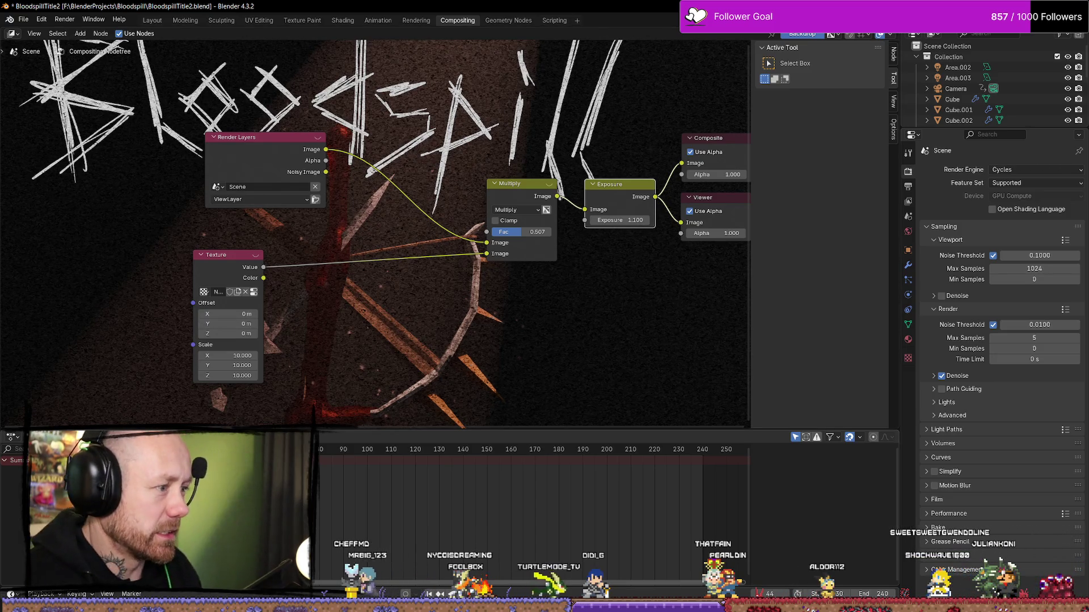
left_click_drag(226, 313, 258, 315)
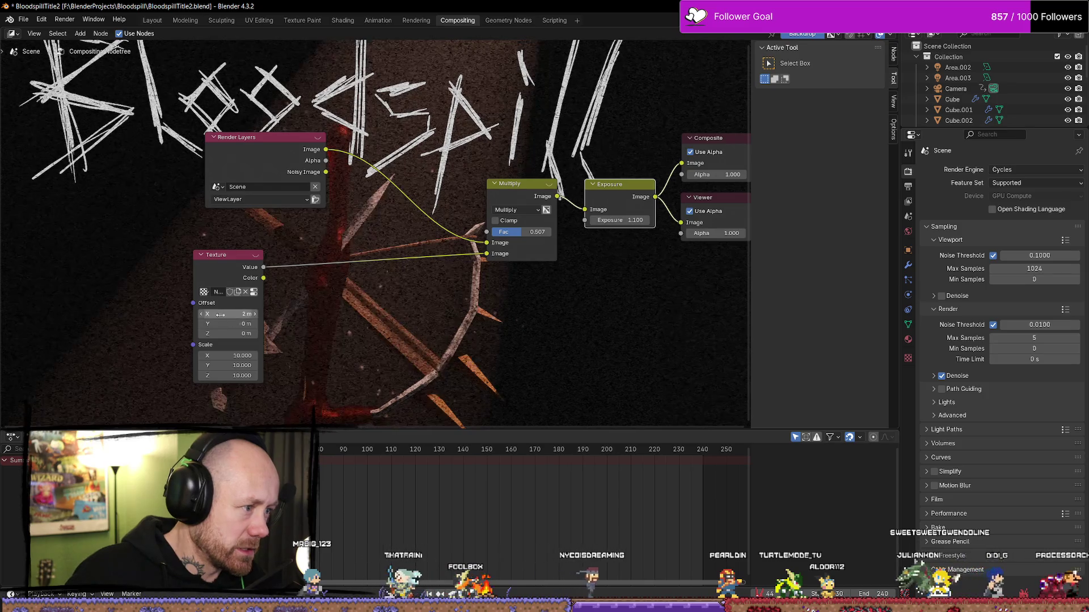
key("BackSpace")
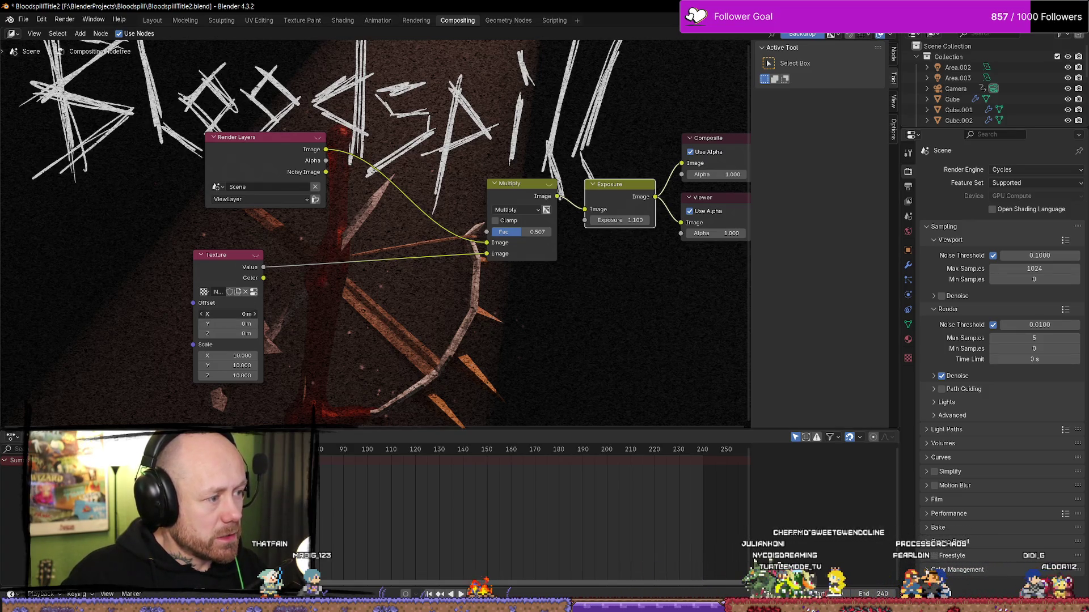
left_click_drag(226, 314, 256, 313)
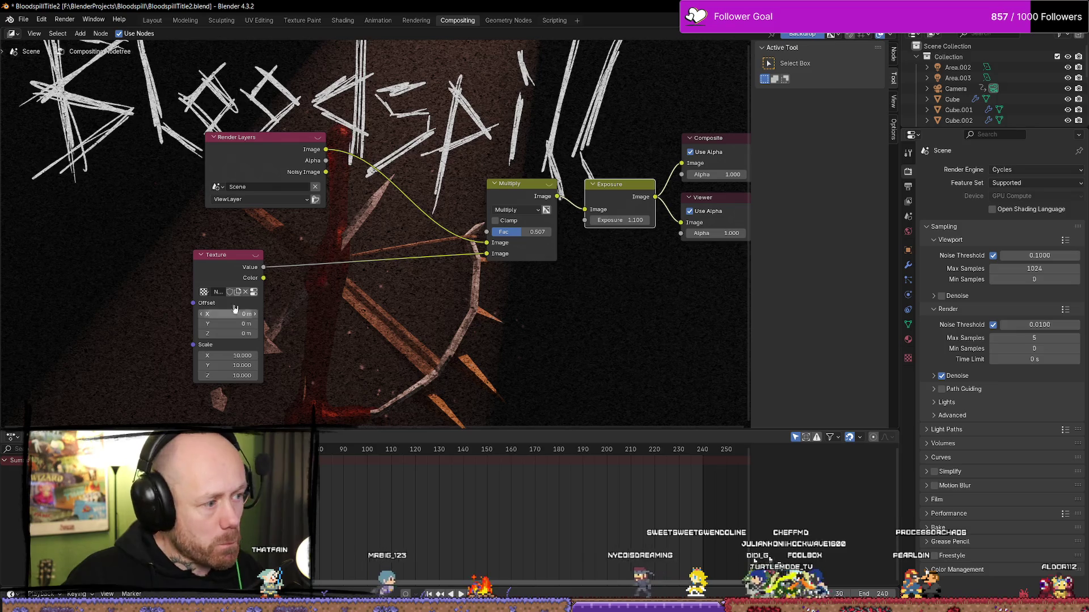
left_click(203, 291)
left_click(221, 307)
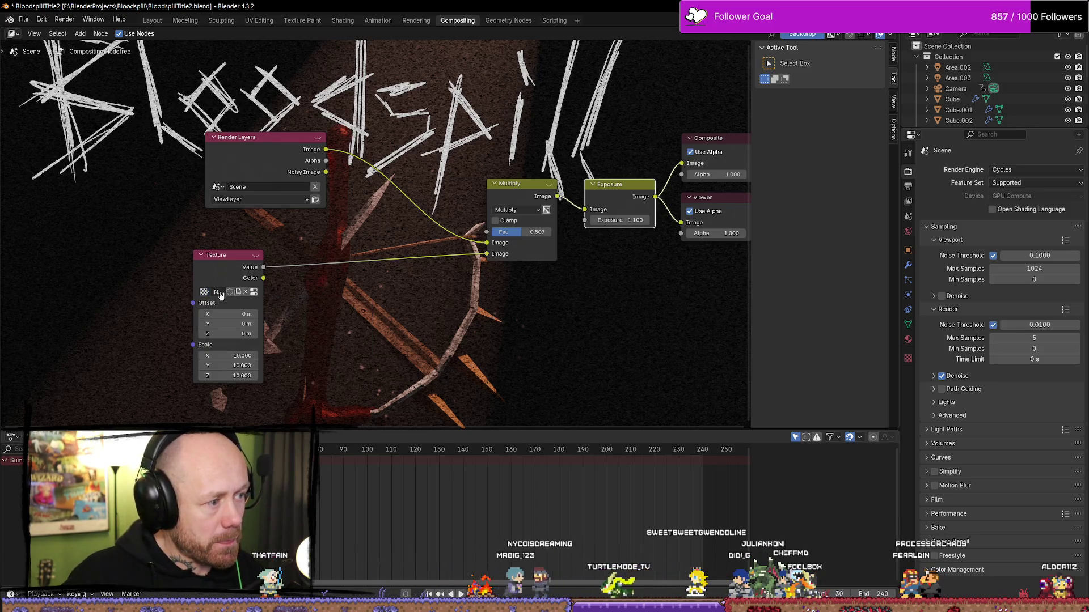
Show the Distorted Noise texture settings, try Nabla 0.02, and undo back to 0.03.
left_click(908, 359)
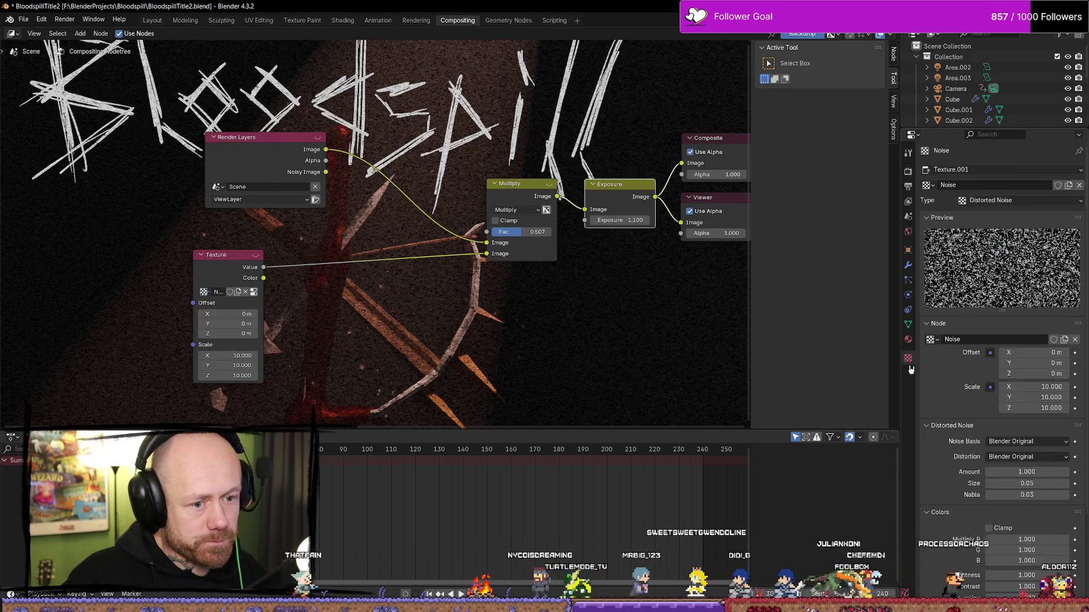
scroll(947, 392, "down", 3)
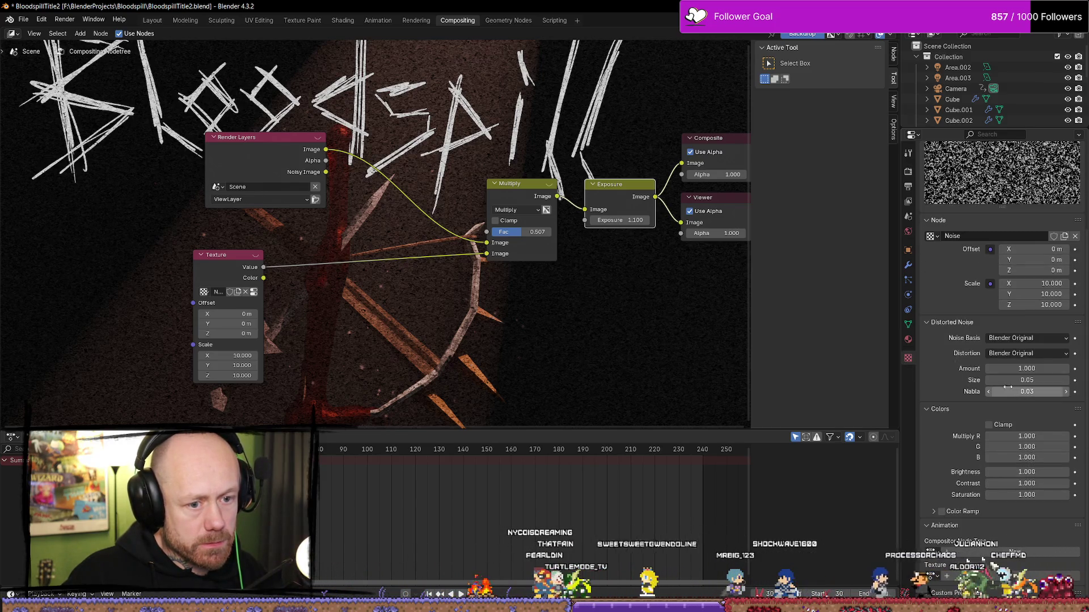
left_click(988, 391)
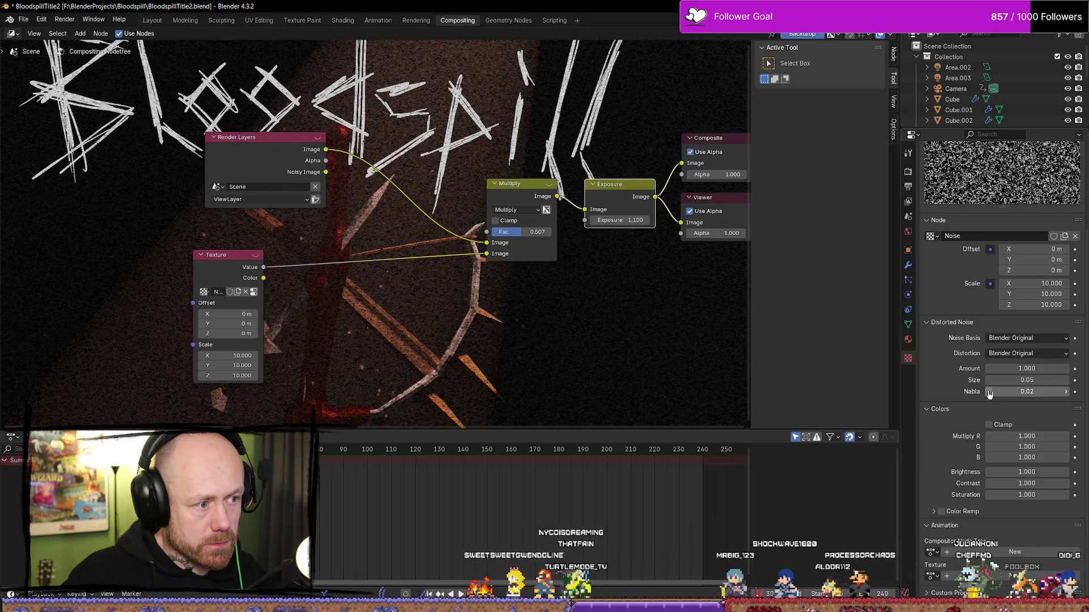
key("ctrl+z")
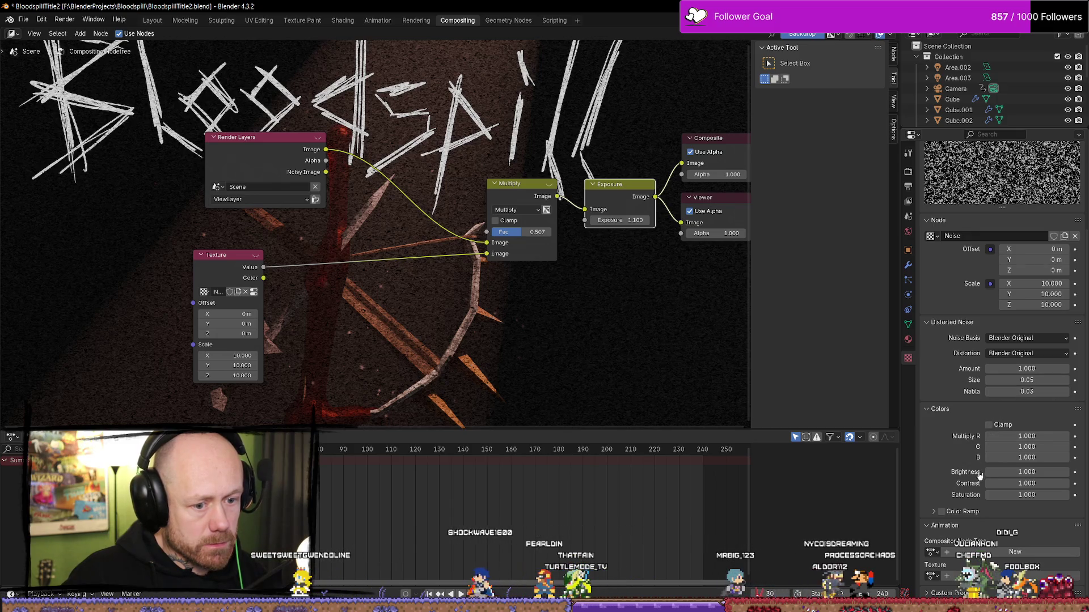
mouse_move(341, 401)
middle_mouse_down()
mouse_move(400, 417)
mouse_move(187, 422)
middle_mouse_up()
middle_click_drag(303, 361, 364, 342)
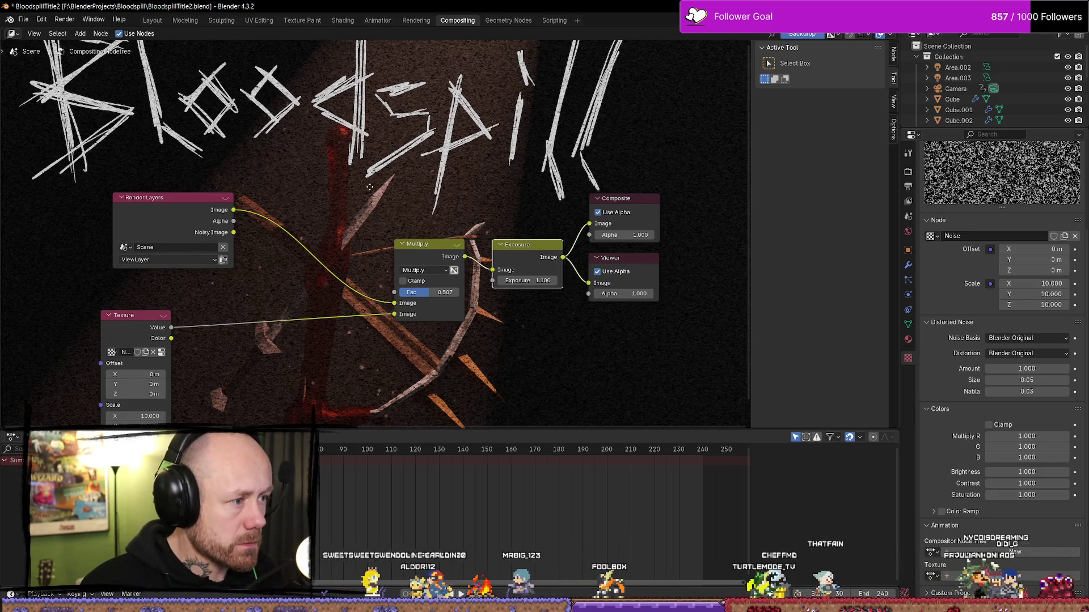
Drag the Multiply and Exposure nodes further left in the compositor tree.
middle_click_drag(366, 386, 377, 370)
scroll(374, 369, "down", 2)
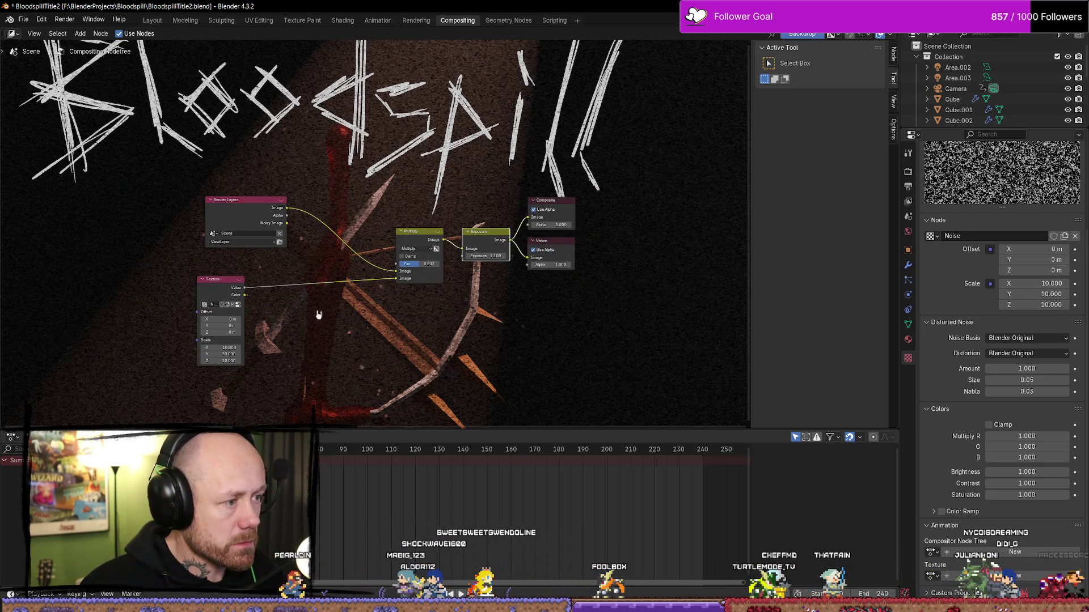
scroll(296, 311, "up", 2)
mouse_move(292, 171)
middle_mouse_down("shift")
mouse_move(292, 196)
mouse_move(249, 181)
middle_mouse_up("shift")
left_click_drag(390, 235, 300, 235)
left_click_drag(484, 232, 445, 225)
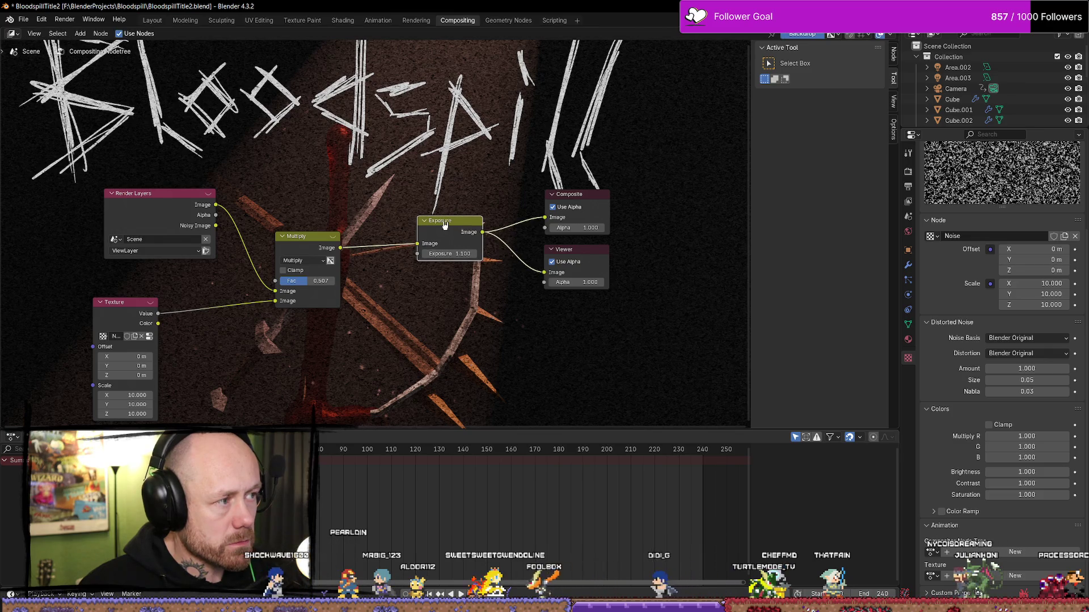
Zoom to frame the node tree and render frame 30 with the composite.
scroll(309, 170, "down", 2)
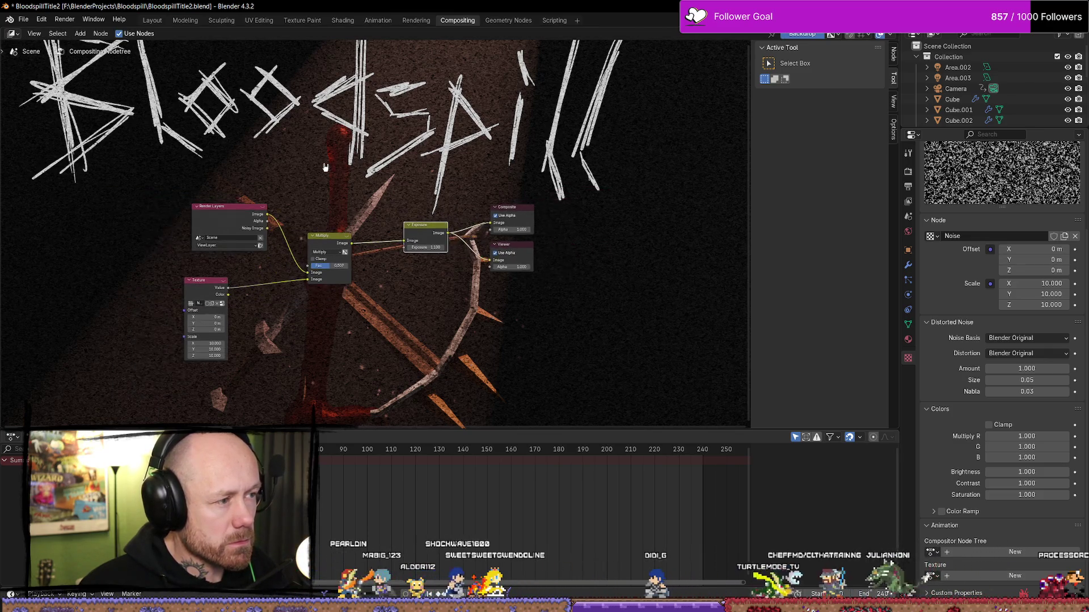
scroll(309, 170, "down", 1)
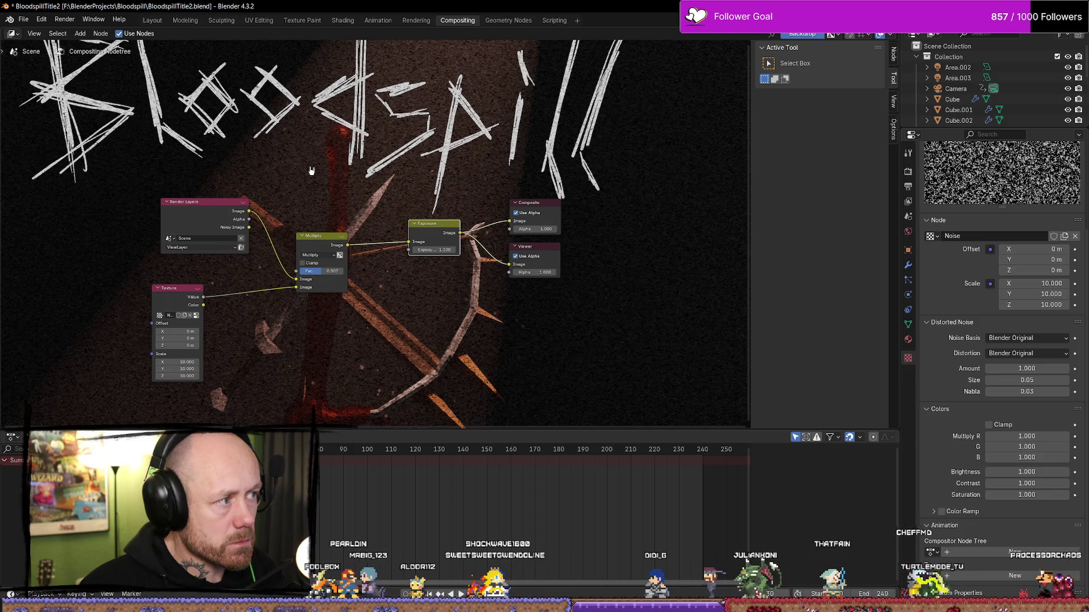
scroll(312, 170, "up", 1)
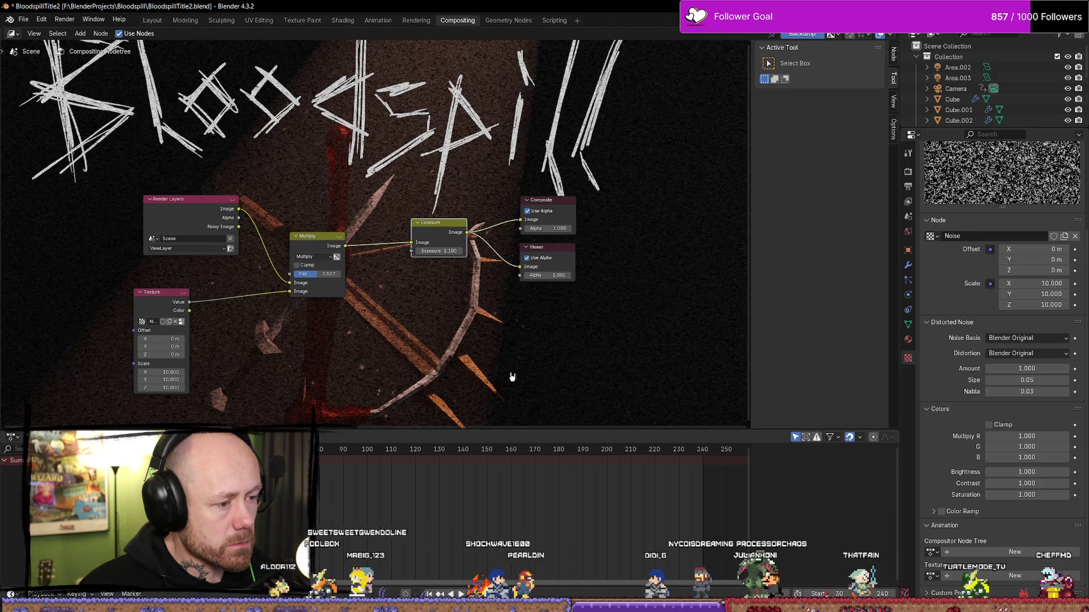
scroll(494, 356, "down", 2)
scroll(438, 283, "up", 2)
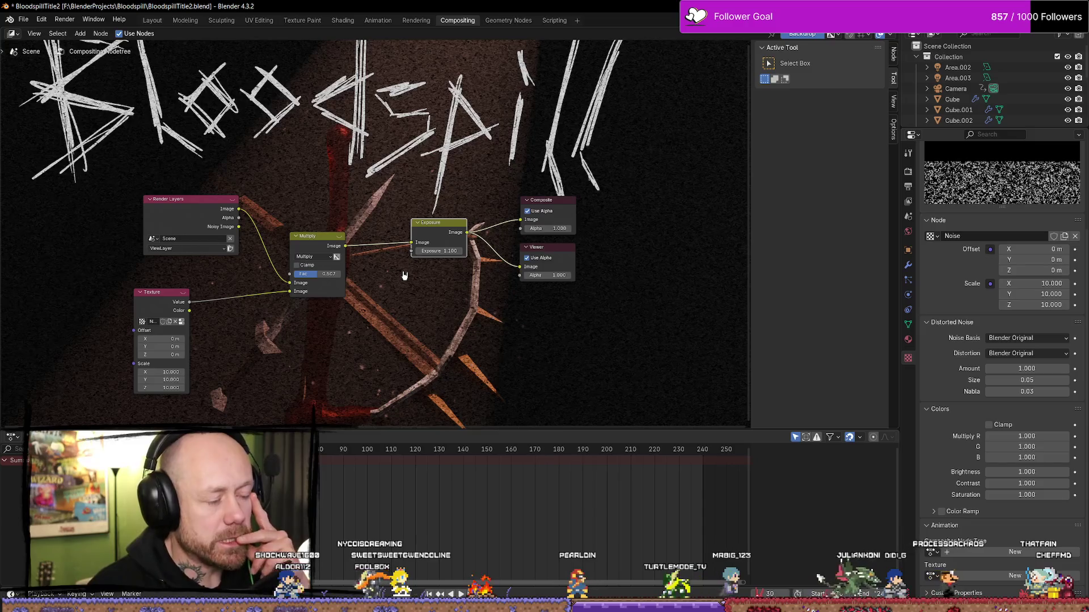
key("F12")
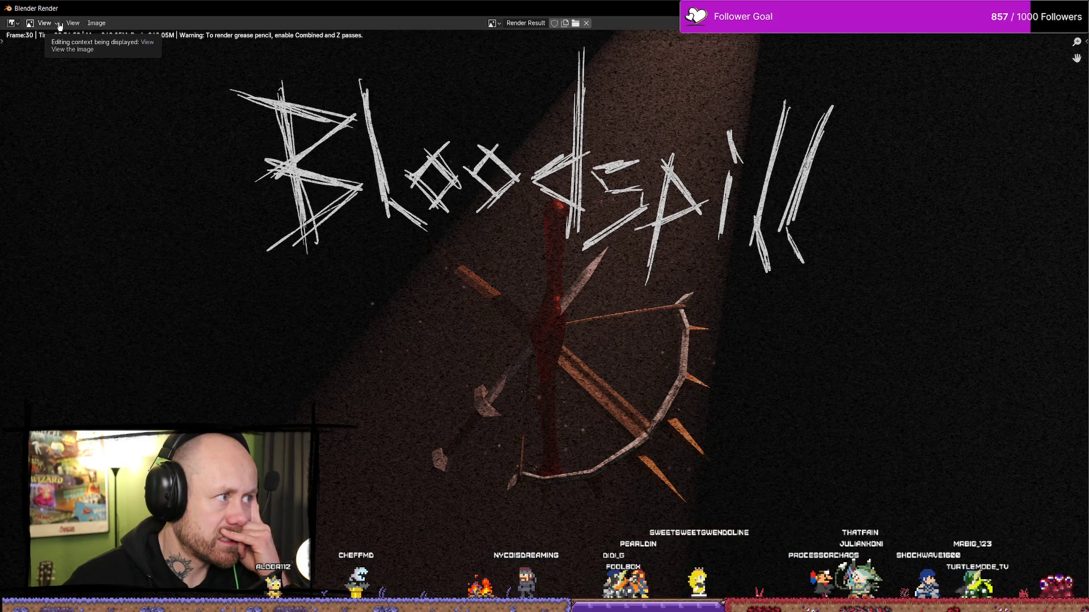
Export the grainy render via Image > Save As as NoiseTest2.png beside NoiseTest.png.
left_click(58, 25)
left_click(58, 27)
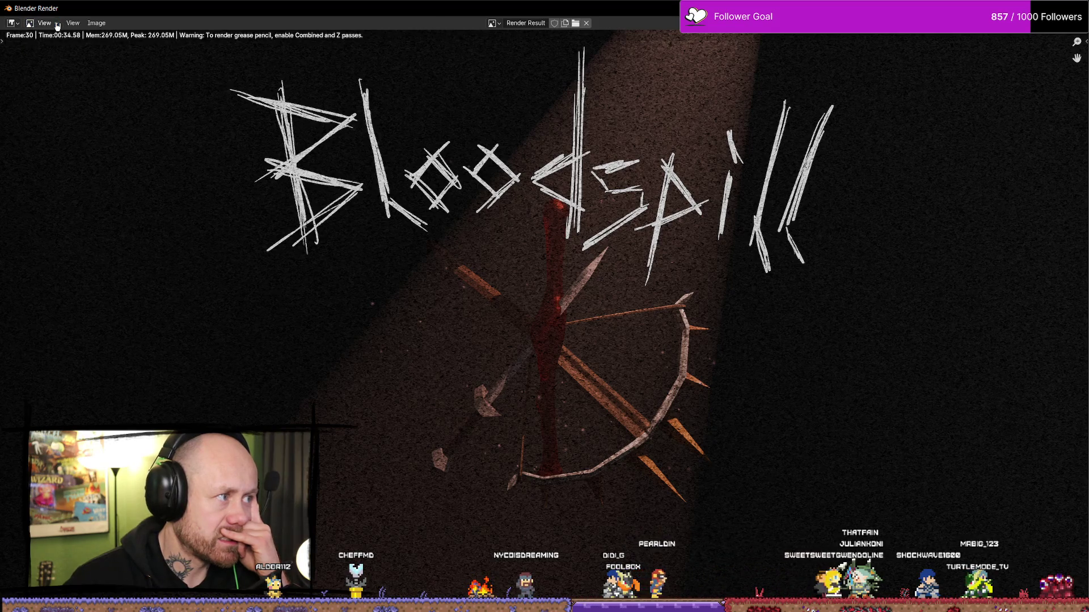
left_click(73, 26)
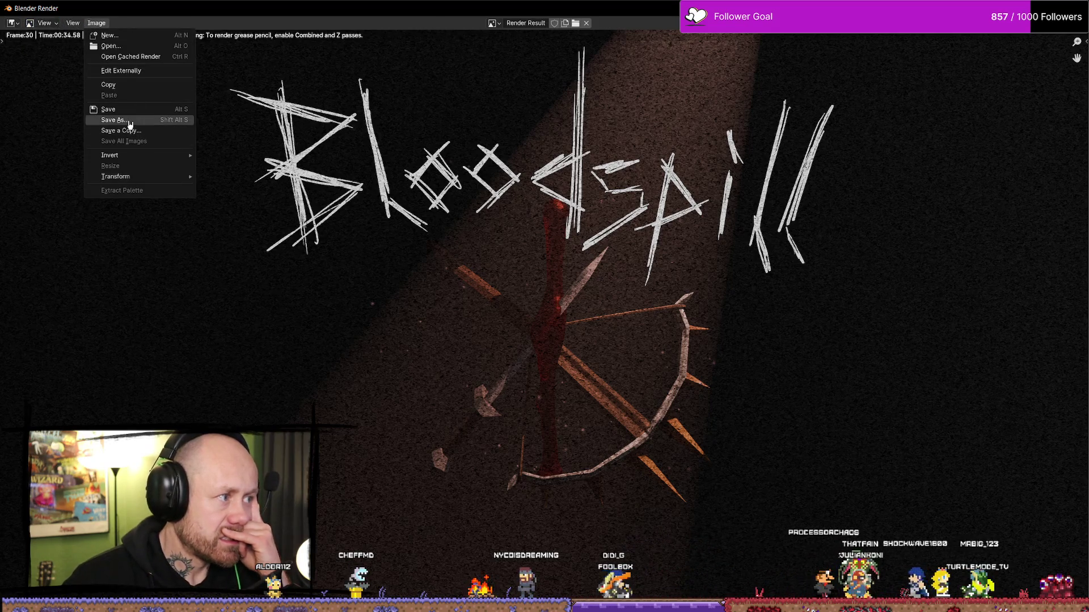
left_click(129, 123)
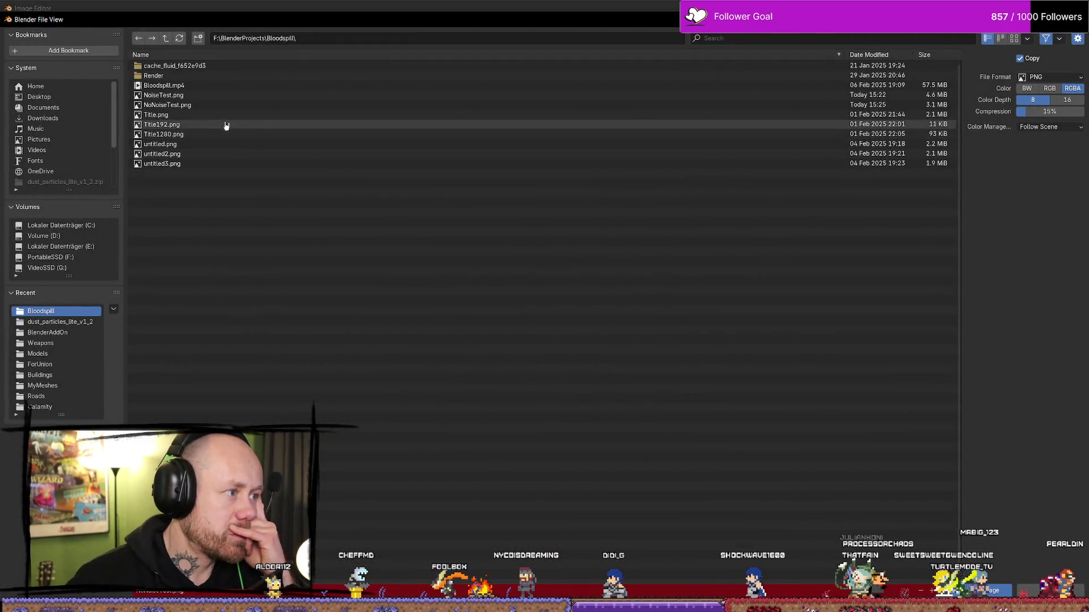
left_click(187, 95)
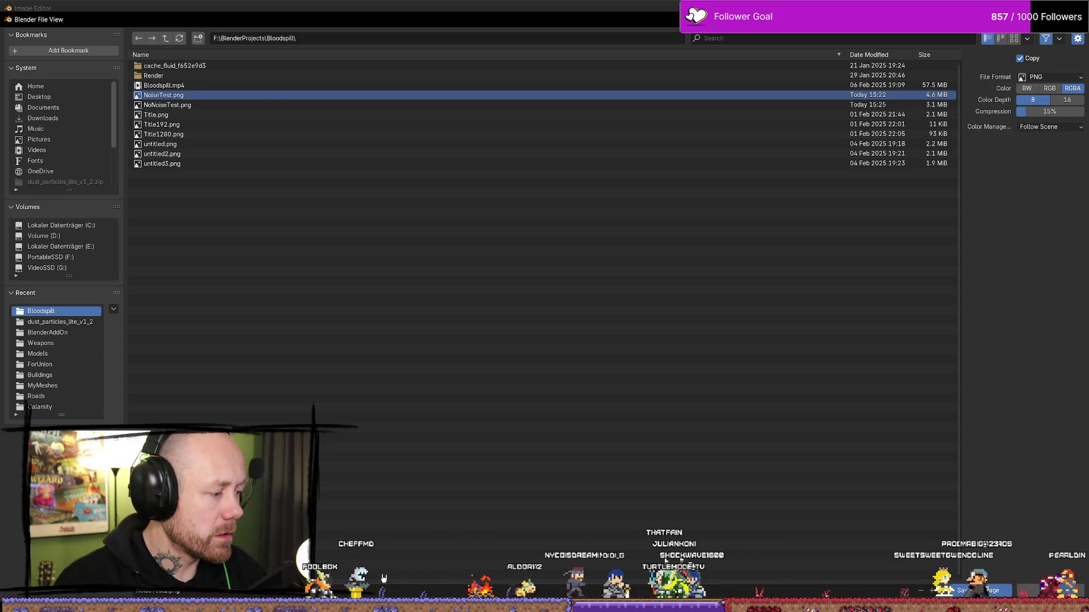
key("Return")
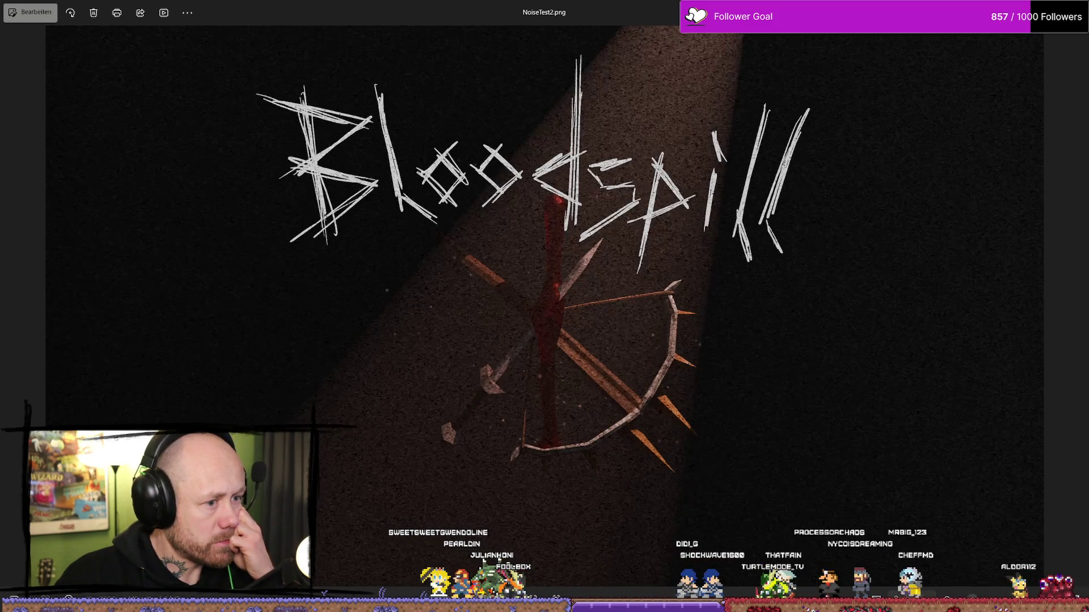
Flip between NoNoiseTest.png, NoiseTest.png and NoiseTest2.png, then return to Blender's grainy frame 30.
key("Right")
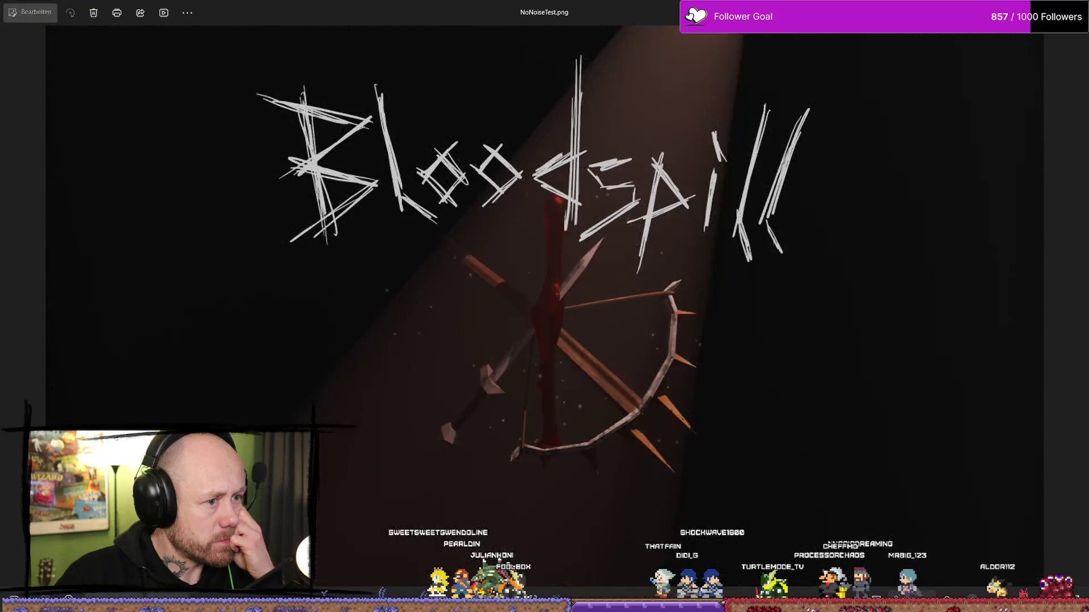
key("Right")
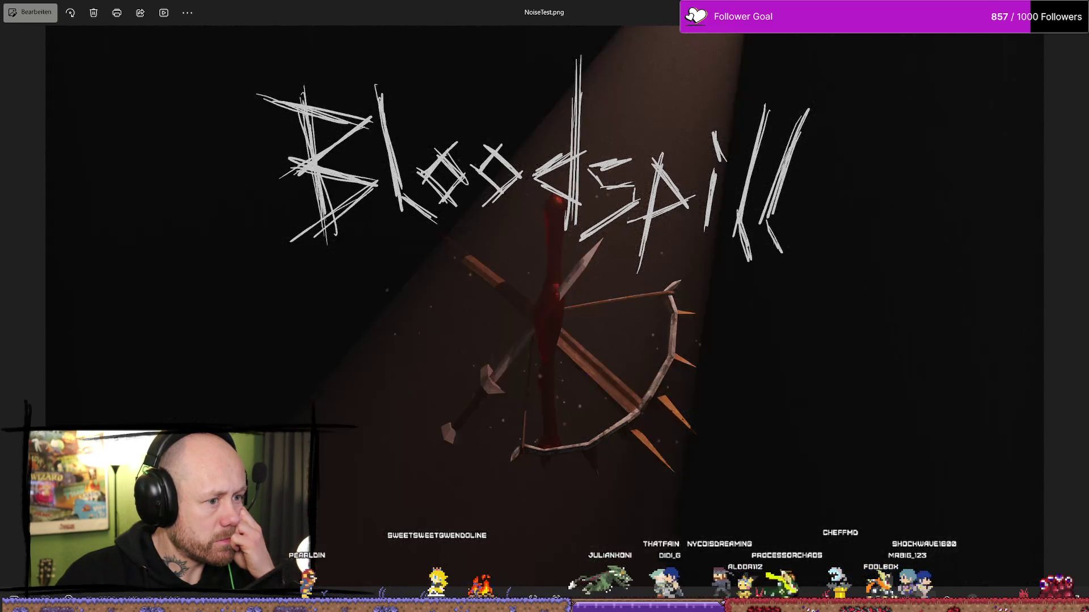
key("Left")
key("Left")
key("Right")
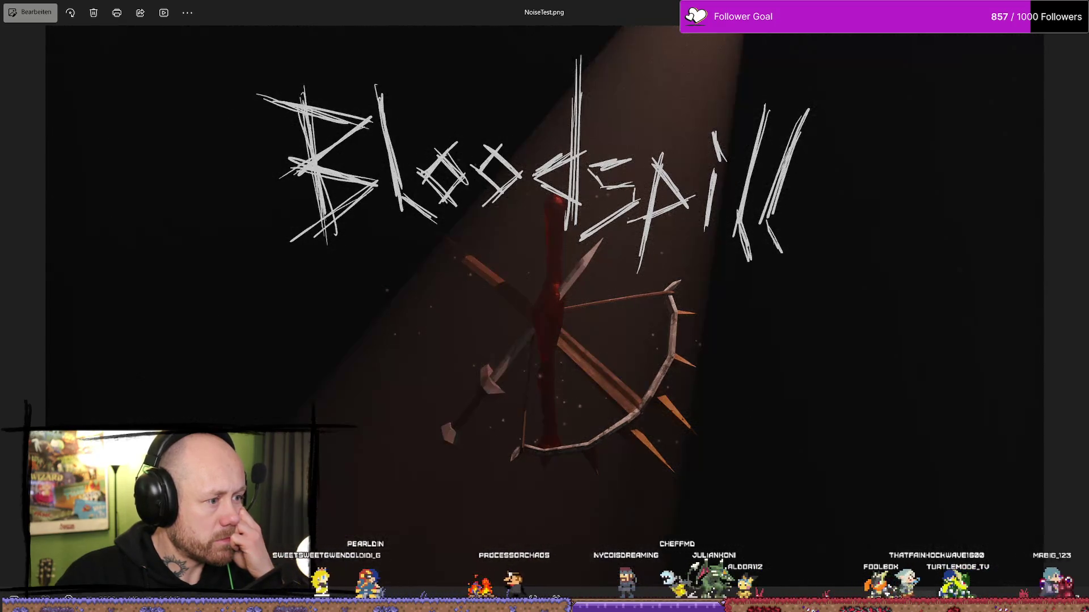
key("alt+Tab")
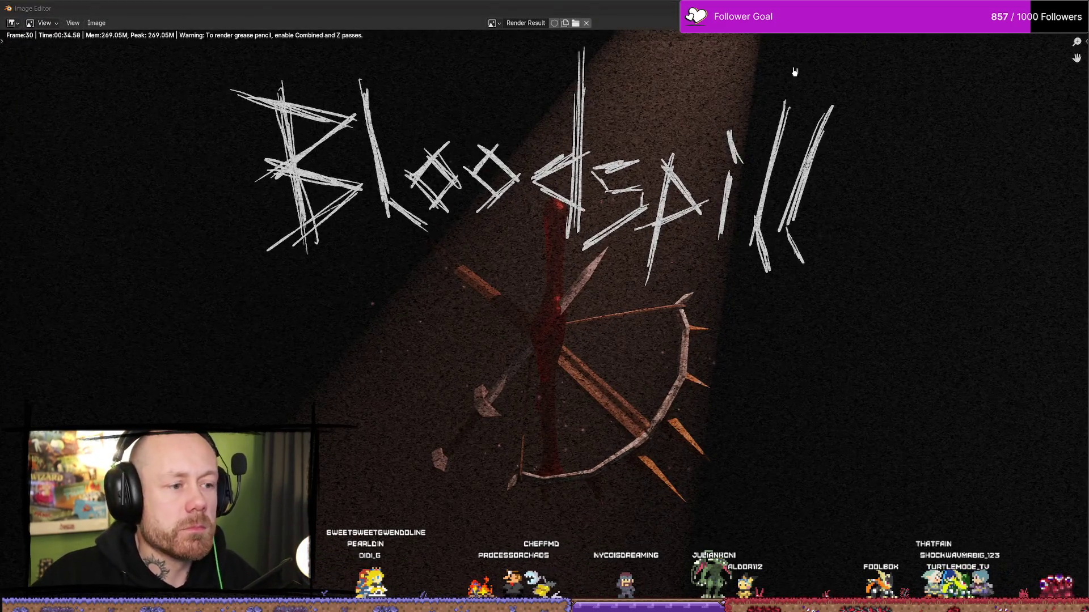